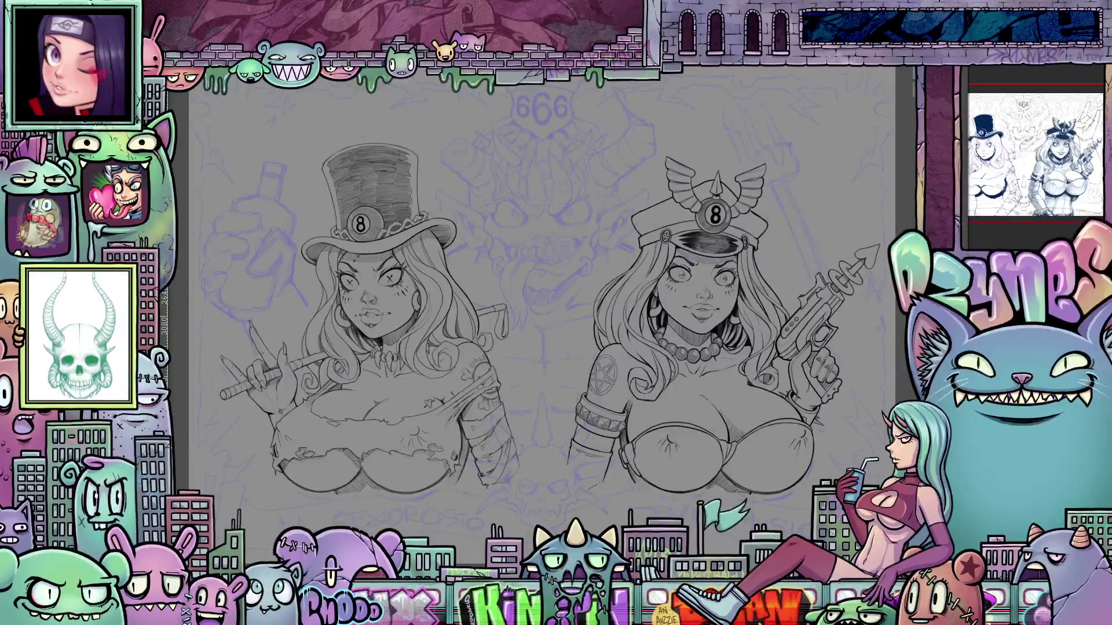
- Sketch the demon's brow, left eye, left horn and toothy mouth in purple
{"action": "left_click_drag", "start_coordinate": [549, 217], "coordinate": [587, 194]}
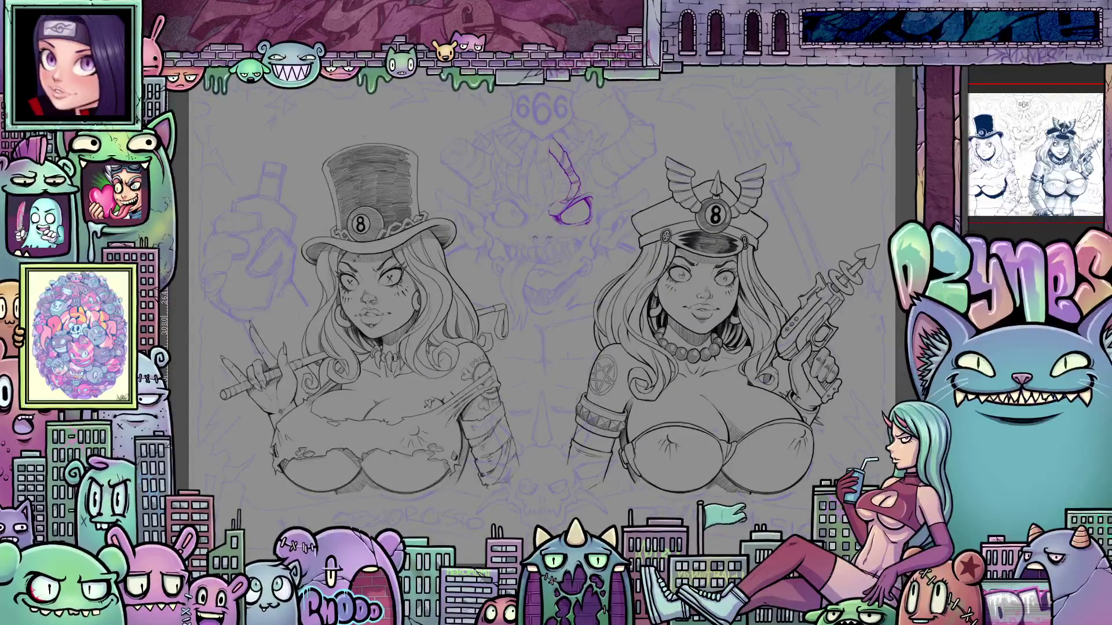
{"action": "mouse_move", "coordinate": [536, 220]}
{"action": "left_mouse_down"}
{"action": "mouse_move", "coordinate": [498, 203]}
{"action": "mouse_move", "coordinate": [520, 225]}
{"action": "left_mouse_up"}
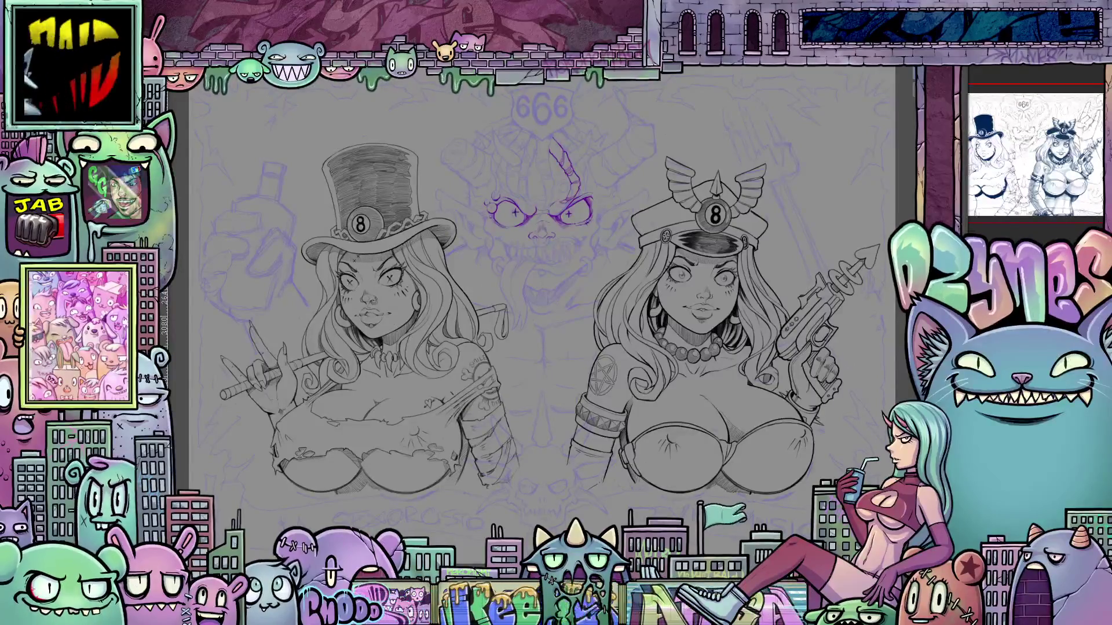
{"action": "left_click_drag", "start_coordinate": [536, 177], "coordinate": [527, 147]}
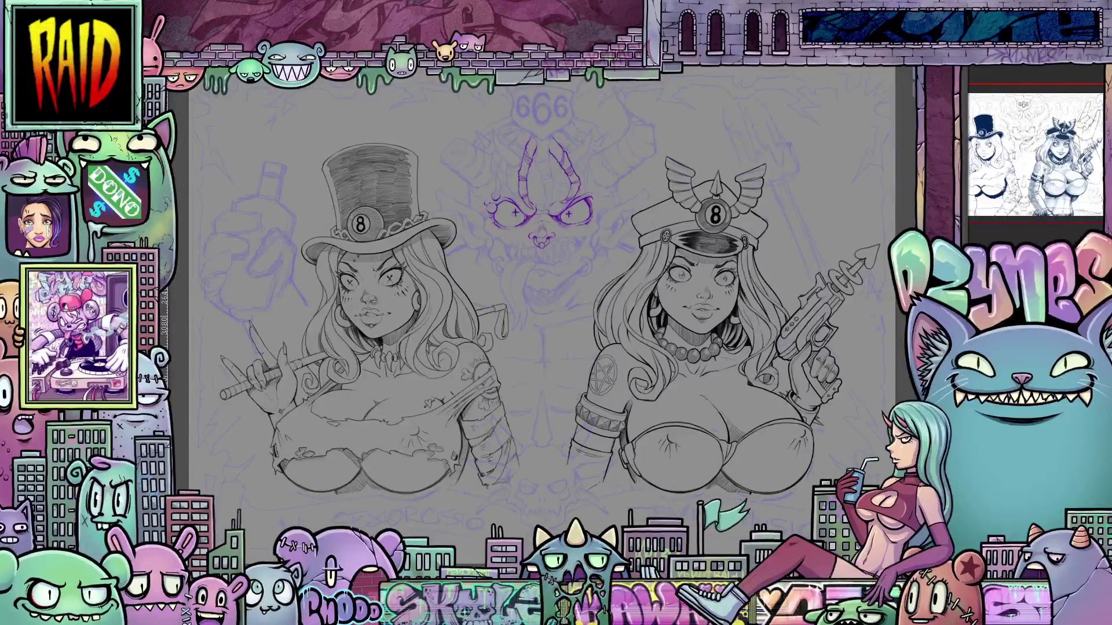
{"action": "mouse_move", "coordinate": [556, 245]}
{"action": "left_mouse_down"}
{"action": "mouse_move", "coordinate": [553, 258]}
{"action": "mouse_move", "coordinate": [576, 262]}
{"action": "mouse_move", "coordinate": [515, 247]}
{"action": "left_mouse_up"}
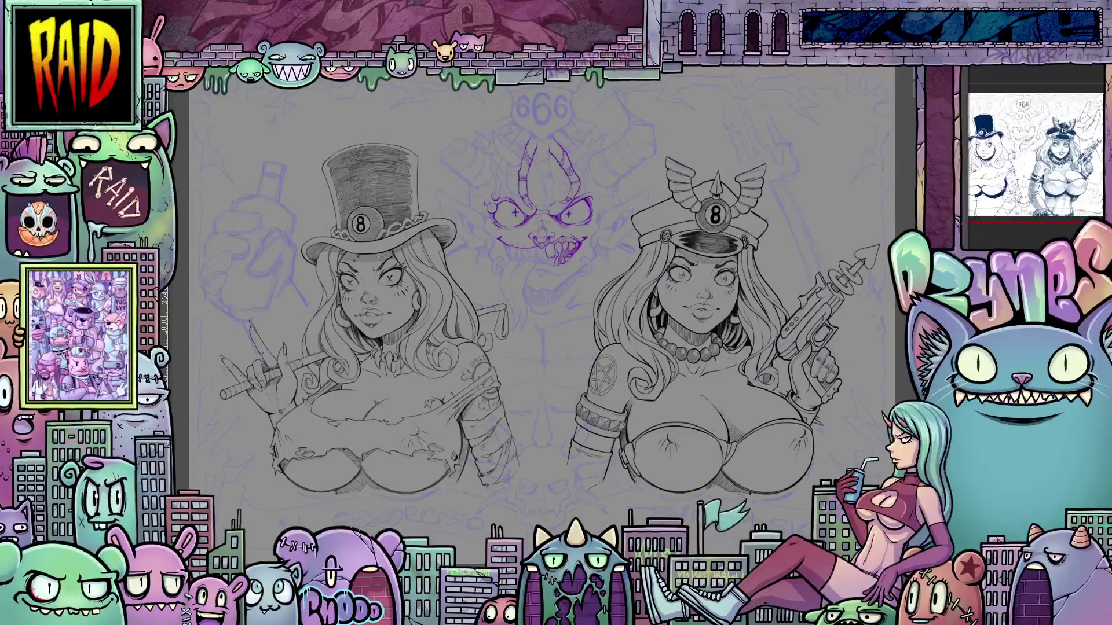
- Add a stroke between the demon's horns and draw their outer curves
{"action": "left_click_drag", "start_coordinate": [544, 175], "coordinate": [551, 195]}
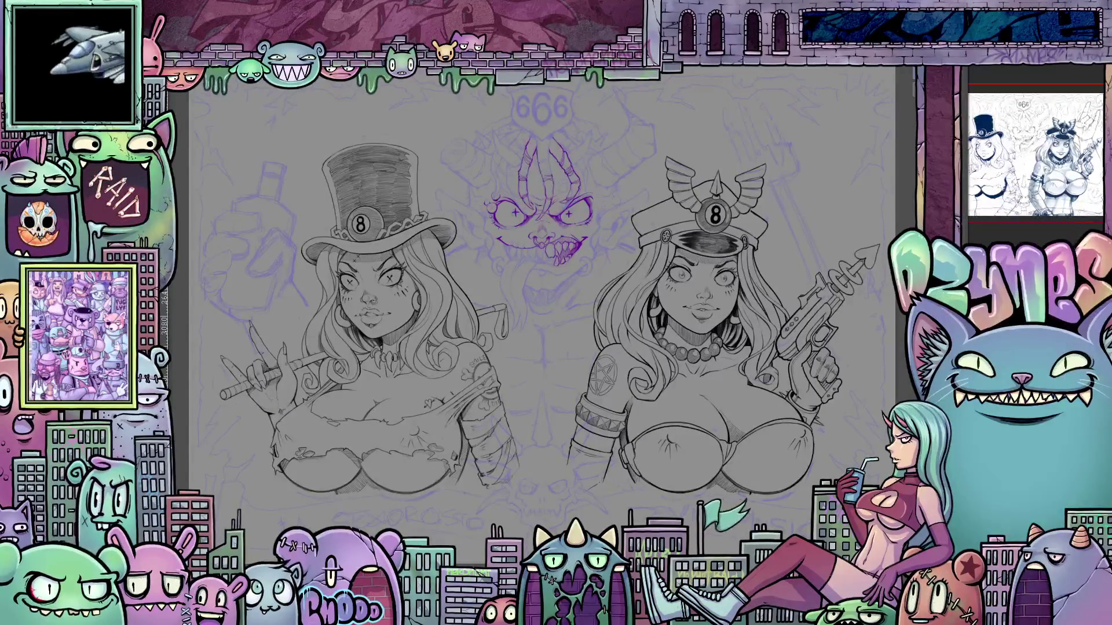
{"action": "left_click_drag", "start_coordinate": [590, 130], "coordinate": [570, 154]}
{"action": "left_click_drag", "start_coordinate": [591, 127], "coordinate": [584, 158]}
{"action": "left_click_drag", "start_coordinate": [496, 150], "coordinate": [521, 168]}
{"action": "left_click_drag", "start_coordinate": [499, 140], "coordinate": [520, 162]}
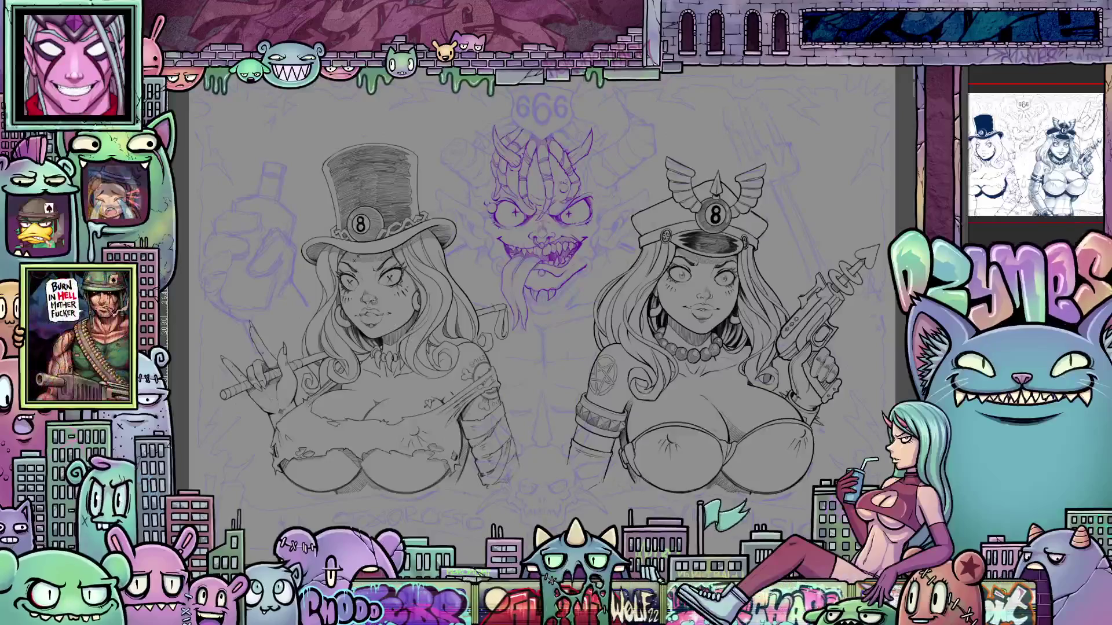
- Outline the demon's cheeks, pointed right ear and under-mouth details, then sketch the large right horn
{"action": "left_click_drag", "start_coordinate": [589, 257], "coordinate": [581, 272]}
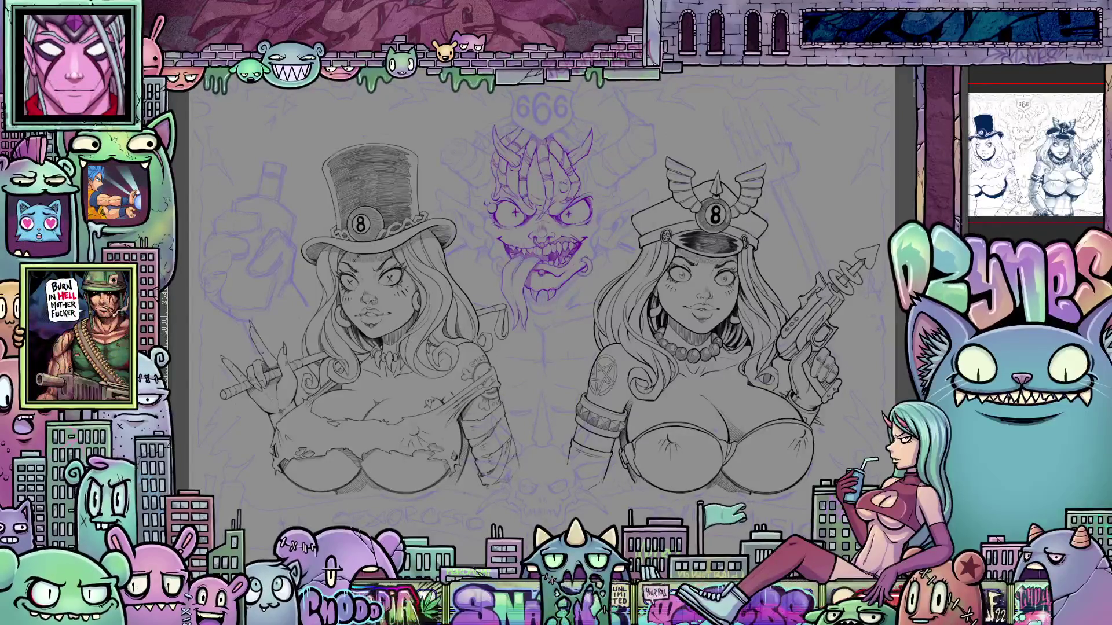
{"action": "left_click_drag", "start_coordinate": [493, 242], "coordinate": [488, 260]}
{"action": "left_click_drag", "start_coordinate": [601, 220], "coordinate": [647, 191]}
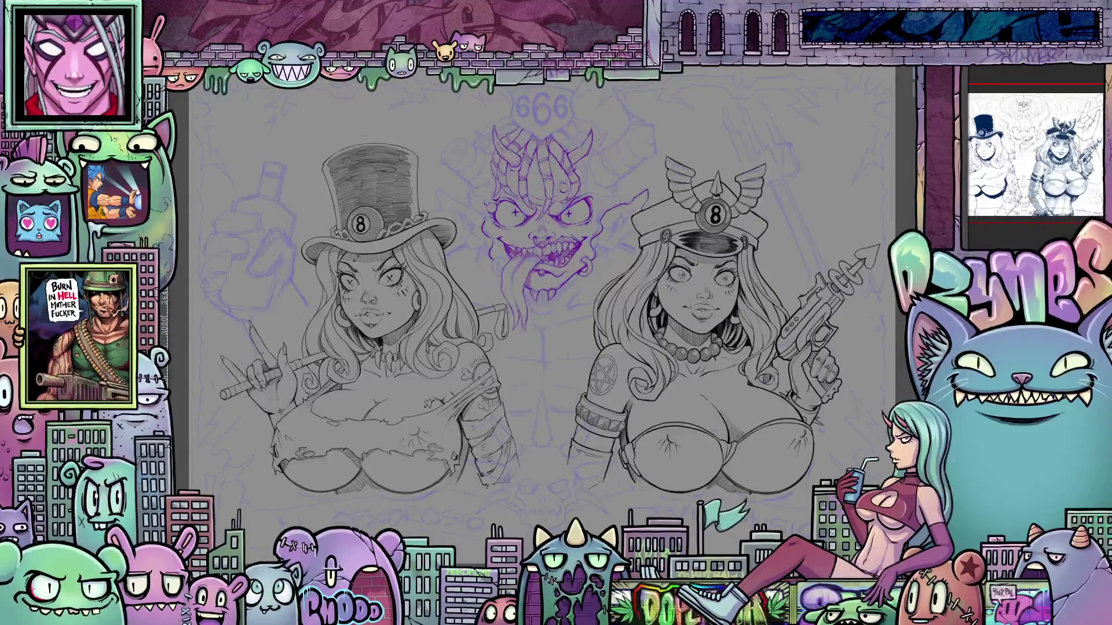
{"action": "mouse_move", "coordinate": [604, 242]}
{"action": "left_mouse_down"}
{"action": "mouse_move", "coordinate": [617, 222]}
{"action": "mouse_move", "coordinate": [634, 227]}
{"action": "left_mouse_up"}
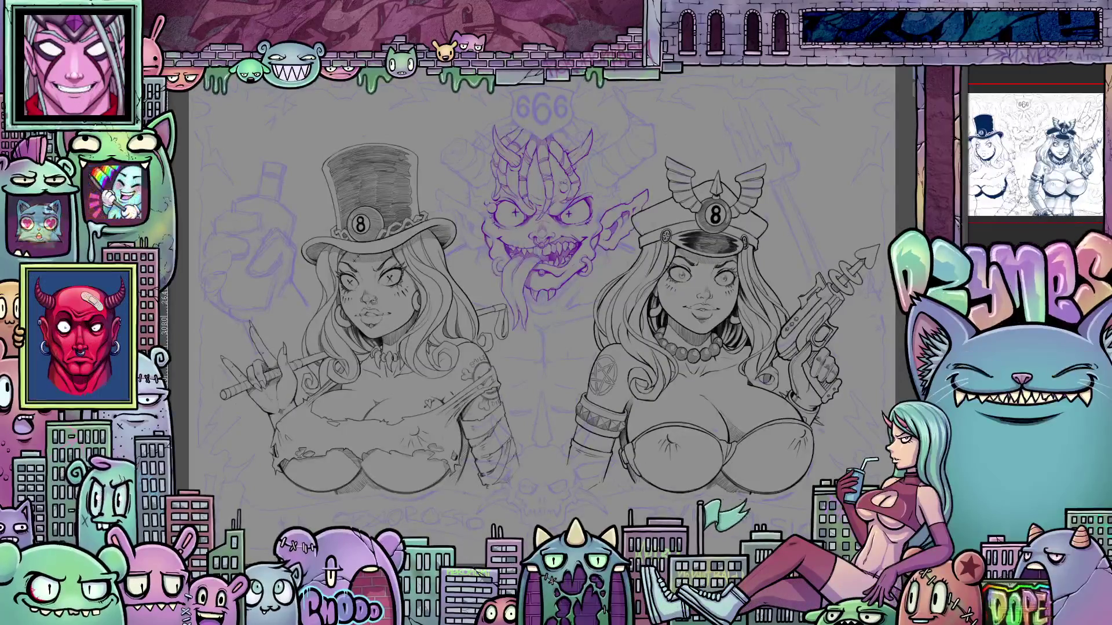
{"action": "left_click_drag", "start_coordinate": [503, 272], "coordinate": [527, 330]}
{"action": "mouse_move", "coordinate": [560, 296]}
{"action": "left_mouse_down"}
{"action": "mouse_move", "coordinate": [553, 311]}
{"action": "mouse_move", "coordinate": [568, 283]}
{"action": "left_mouse_up"}
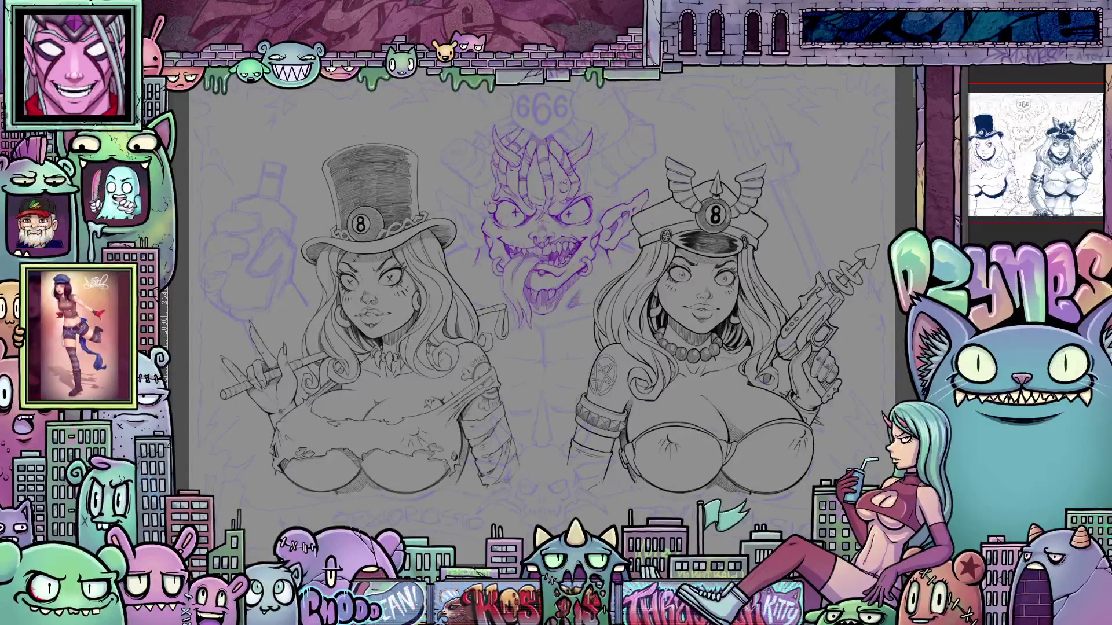
{"action": "left_click_drag", "start_coordinate": [608, 188], "coordinate": [653, 126]}
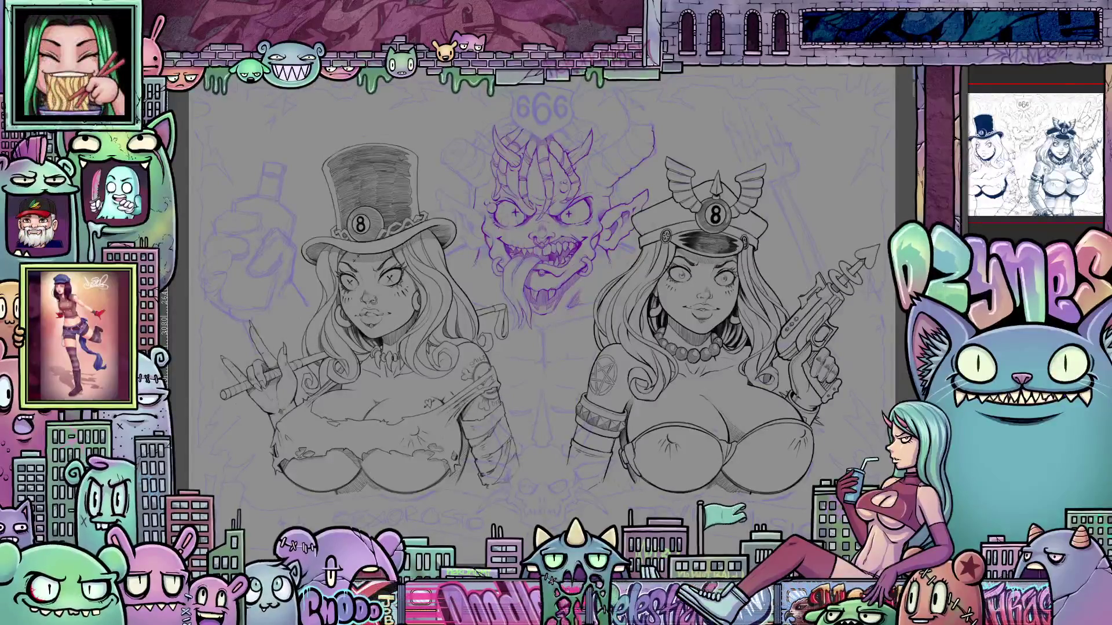
{"action": "left_click_drag", "start_coordinate": [603, 151], "coordinate": [630, 130]}
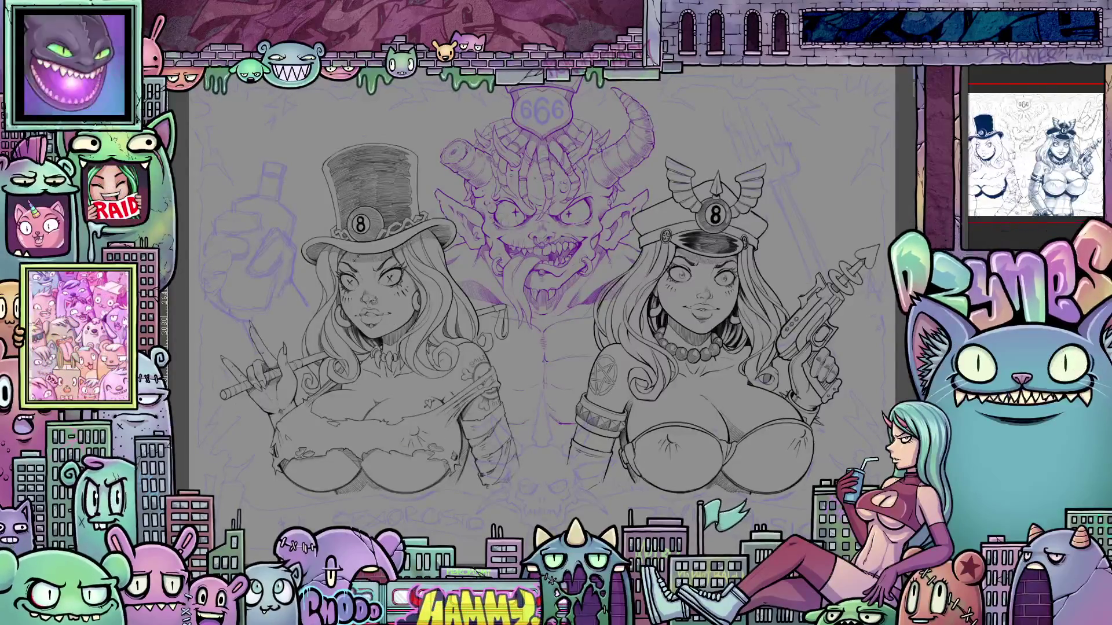
- Redraw the bottle left of the top-hat woman with neck, cap, sides, base and label marks
{"action": "left_click_drag", "start_coordinate": [254, 243], "coordinate": [266, 231]}
{"action": "mouse_move", "coordinate": [265, 152]}
{"action": "left_mouse_down"}
{"action": "mouse_move", "coordinate": [292, 154]}
{"action": "mouse_move", "coordinate": [264, 192]}
{"action": "left_mouse_up"}
{"action": "left_click_drag", "start_coordinate": [282, 170], "coordinate": [286, 197]}
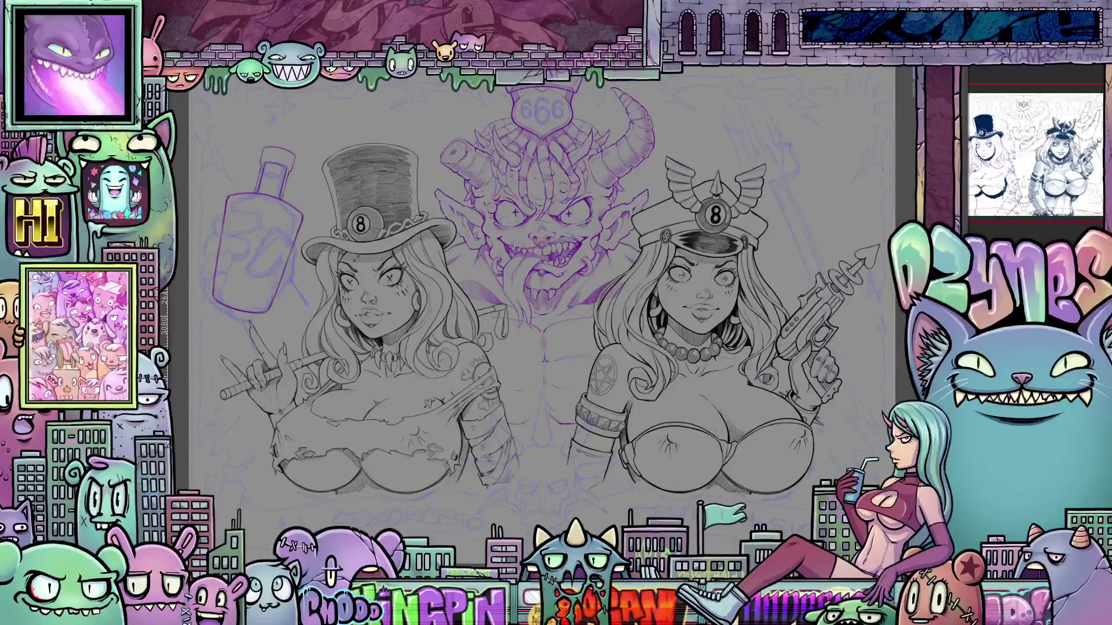
{"action": "left_click_drag", "start_coordinate": [296, 250], "coordinate": [280, 300]}
{"action": "left_click_drag", "start_coordinate": [289, 152], "coordinate": [284, 197]}
{"action": "left_click_drag", "start_coordinate": [302, 235], "coordinate": [271, 307]}
{"action": "mouse_move", "coordinate": [230, 202]}
{"action": "left_mouse_down"}
{"action": "mouse_move", "coordinate": [220, 282]}
{"action": "mouse_move", "coordinate": [288, 199]}
{"action": "left_mouse_up"}
{"action": "left_click_drag", "start_coordinate": [222, 292], "coordinate": [264, 296]}
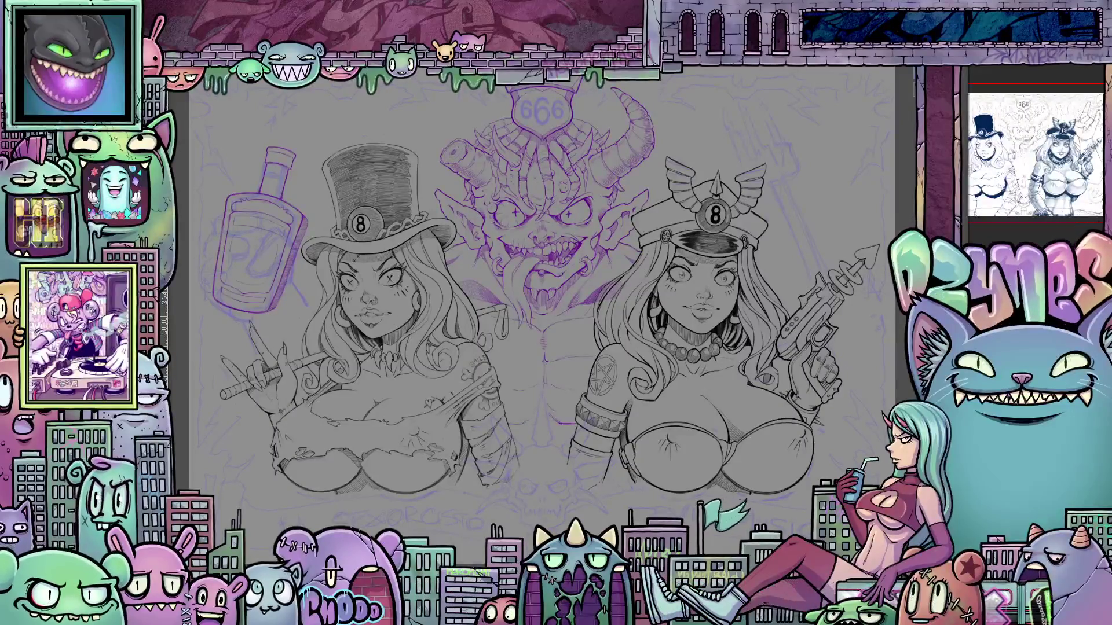
{"action": "left_click_drag", "start_coordinate": [232, 226], "coordinate": [235, 284]}
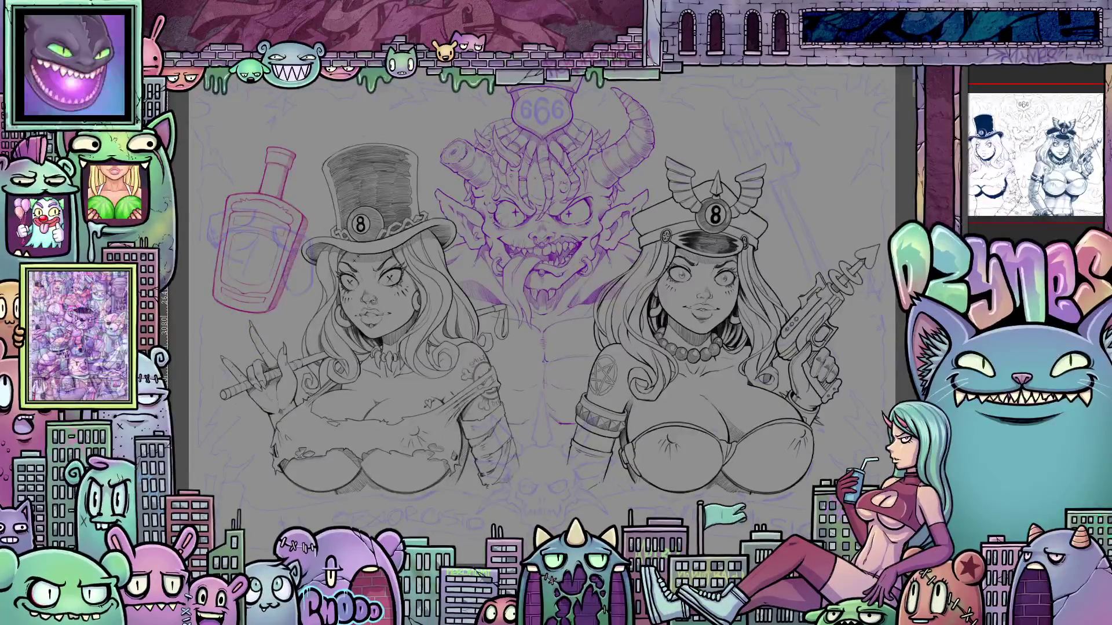
{"action": "left_click_drag", "start_coordinate": [264, 242], "coordinate": [238, 280]}
{"action": "mouse_move", "coordinate": [255, 234]}
{"action": "left_mouse_down"}
{"action": "mouse_move", "coordinate": [202, 255]}
{"action": "mouse_move", "coordinate": [234, 278]}
{"action": "mouse_move", "coordinate": [215, 277]}
{"action": "mouse_move", "coordinate": [244, 271]}
{"action": "mouse_move", "coordinate": [229, 202]}
{"action": "left_mouse_up"}
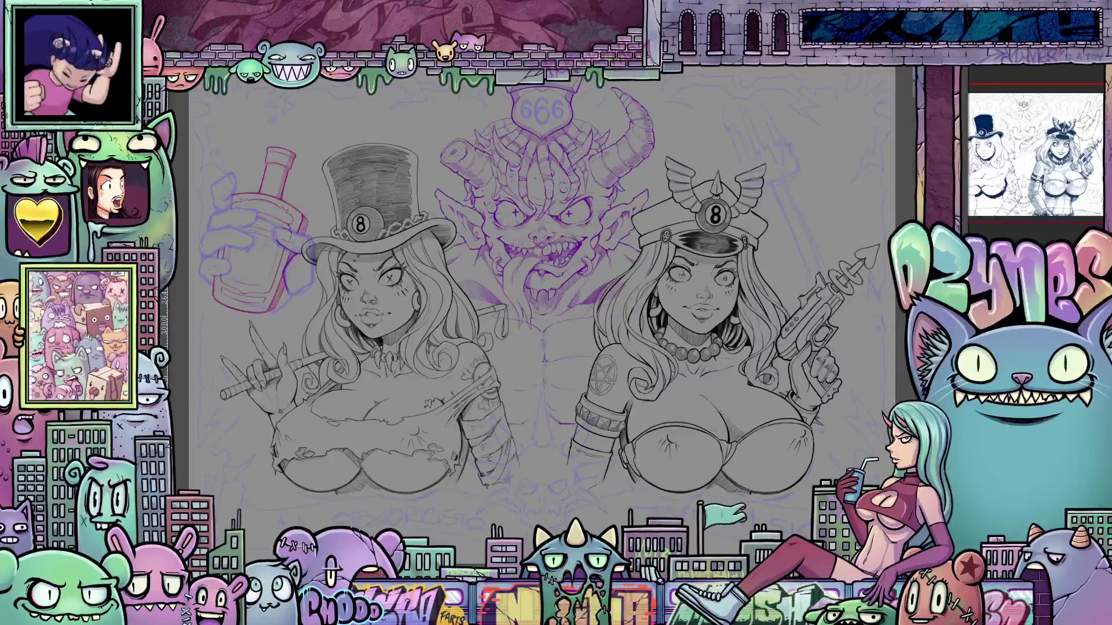
- Sketch the hand gripping the bottle, reworking the knuckles and fingers
{"action": "left_click_drag", "start_coordinate": [276, 234], "coordinate": [282, 242]}
{"action": "left_click_drag", "start_coordinate": [313, 267], "coordinate": [260, 339]}
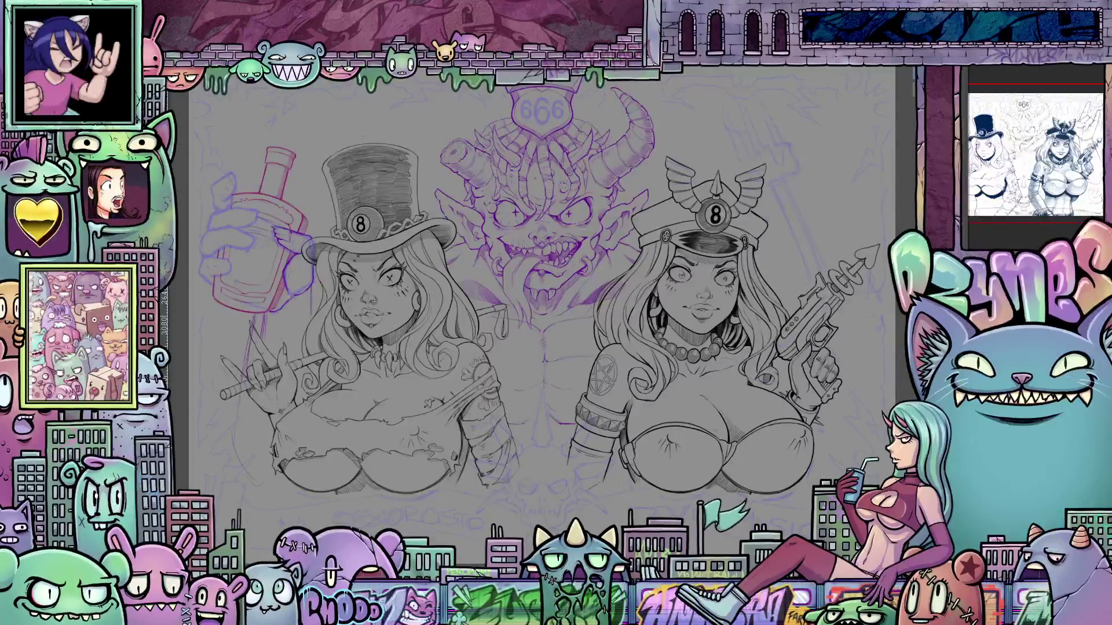
{"action": "left_click_drag", "start_coordinate": [240, 400], "coordinate": [255, 489]}
{"action": "mouse_move", "coordinate": [199, 272]}
{"action": "left_mouse_down"}
{"action": "mouse_move", "coordinate": [231, 237]}
{"action": "mouse_move", "coordinate": [259, 234]}
{"action": "mouse_move", "coordinate": [235, 260]}
{"action": "left_mouse_up"}
{"action": "mouse_move", "coordinate": [239, 219]}
{"action": "left_mouse_down"}
{"action": "mouse_move", "coordinate": [261, 210]}
{"action": "mouse_move", "coordinate": [256, 220]}
{"action": "left_mouse_up"}
{"action": "mouse_move", "coordinate": [212, 214]}
{"action": "left_mouse_down"}
{"action": "mouse_move", "coordinate": [242, 208]}
{"action": "mouse_move", "coordinate": [207, 234]}
{"action": "left_mouse_up"}
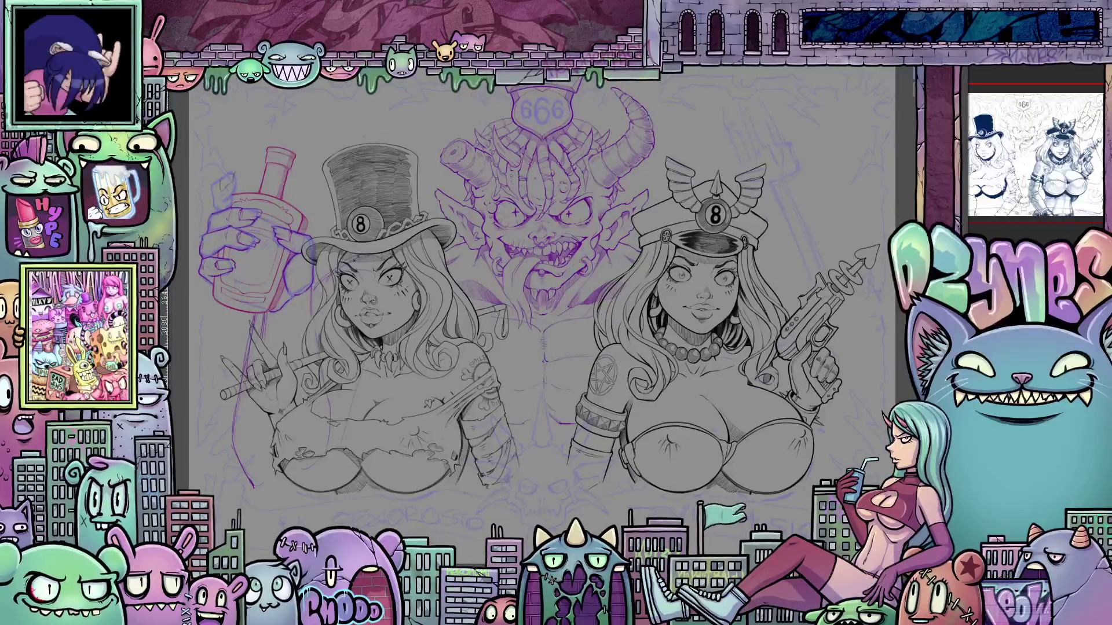
- Add strokes beside the figures and sketch a red pitchfork with prongs and a long handle above the gun
{"action": "left_click_drag", "start_coordinate": [241, 376], "coordinate": [231, 453]}
{"action": "left_click_drag", "start_coordinate": [866, 349], "coordinate": [848, 468]}
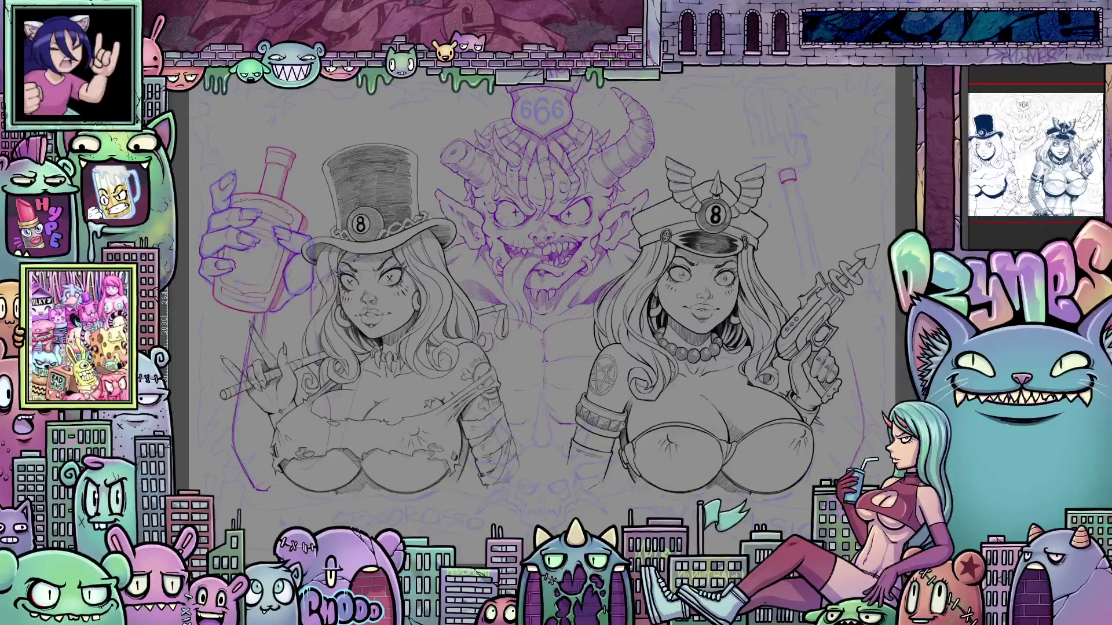
{"action": "left_click_drag", "start_coordinate": [782, 189], "coordinate": [798, 180]}
{"action": "left_click_drag", "start_coordinate": [808, 81], "coordinate": [811, 163]}
{"action": "left_click_drag", "start_coordinate": [758, 72], "coordinate": [764, 156]}
{"action": "left_click_drag", "start_coordinate": [776, 75], "coordinate": [779, 151]}
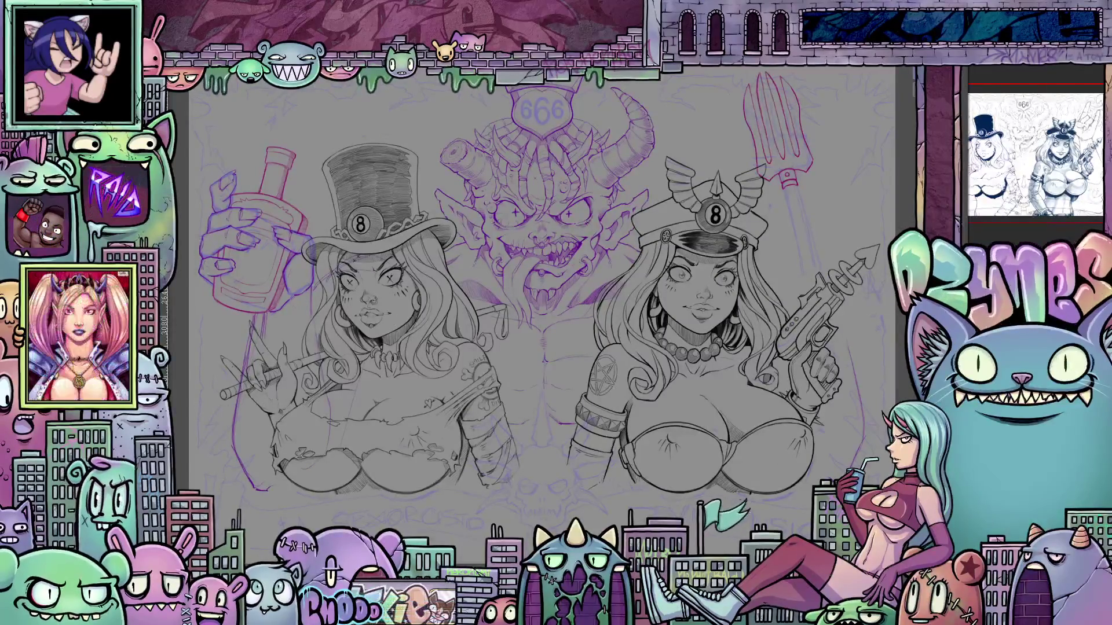
{"action": "left_click_drag", "start_coordinate": [788, 191], "coordinate": [848, 467]}
{"action": "left_click_drag", "start_coordinate": [776, 133], "coordinate": [738, 125]}
{"action": "left_click_drag", "start_coordinate": [536, 110], "coordinate": [550, 116]}
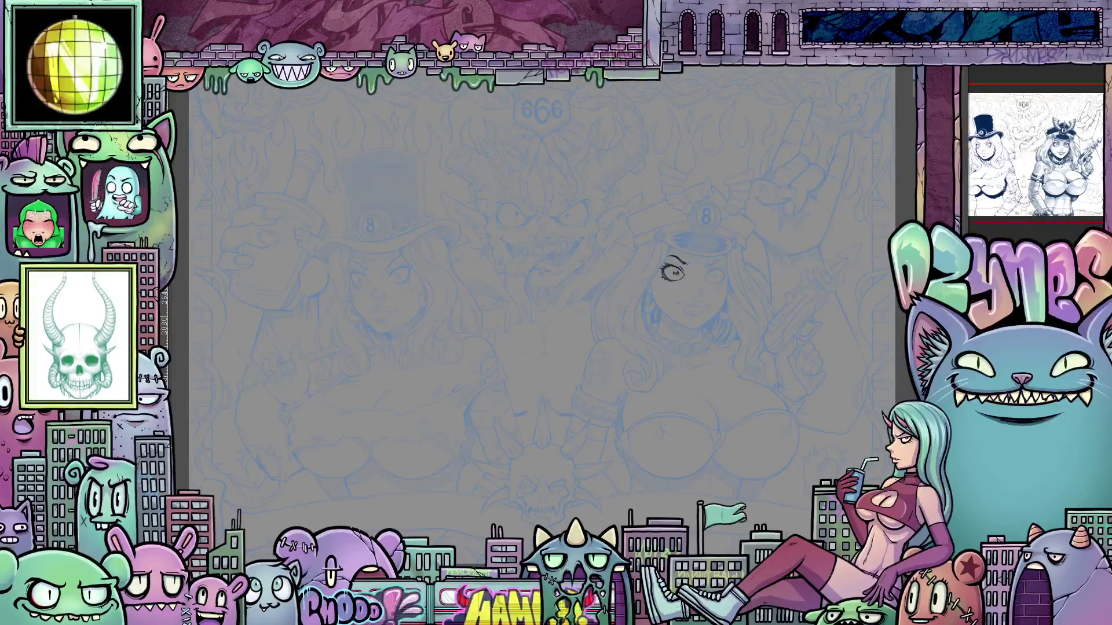
- Ink the right woman's eye, left jaw contour and the hair strands on her right side
{"action": "left_click_drag", "start_coordinate": [708, 275], "coordinate": [725, 276]}
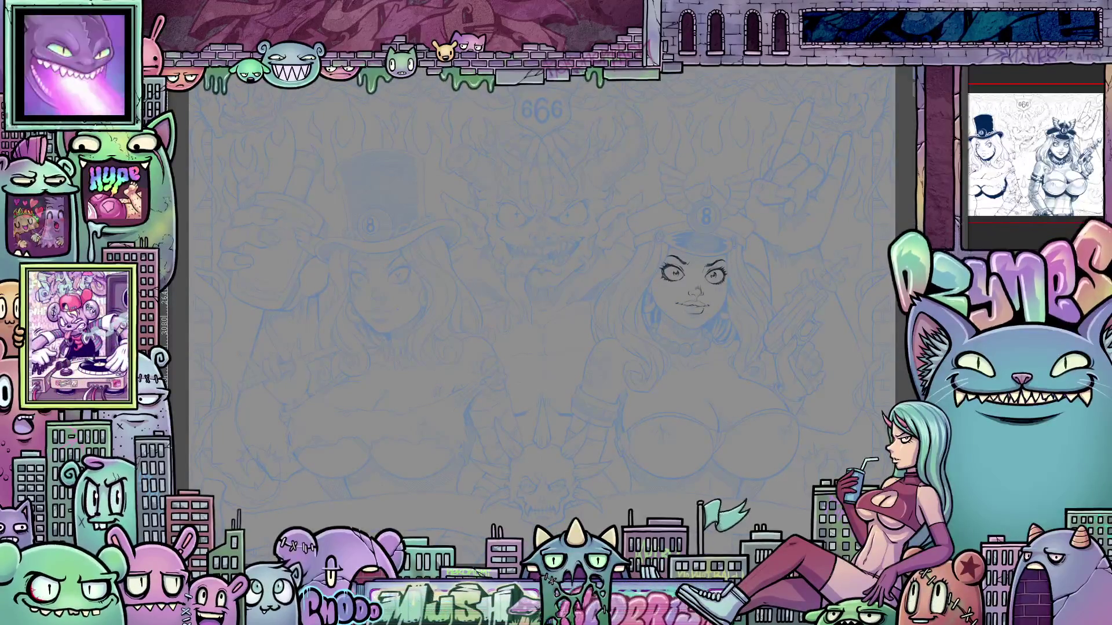
{"action": "left_click_drag", "start_coordinate": [654, 281], "coordinate": [694, 327]}
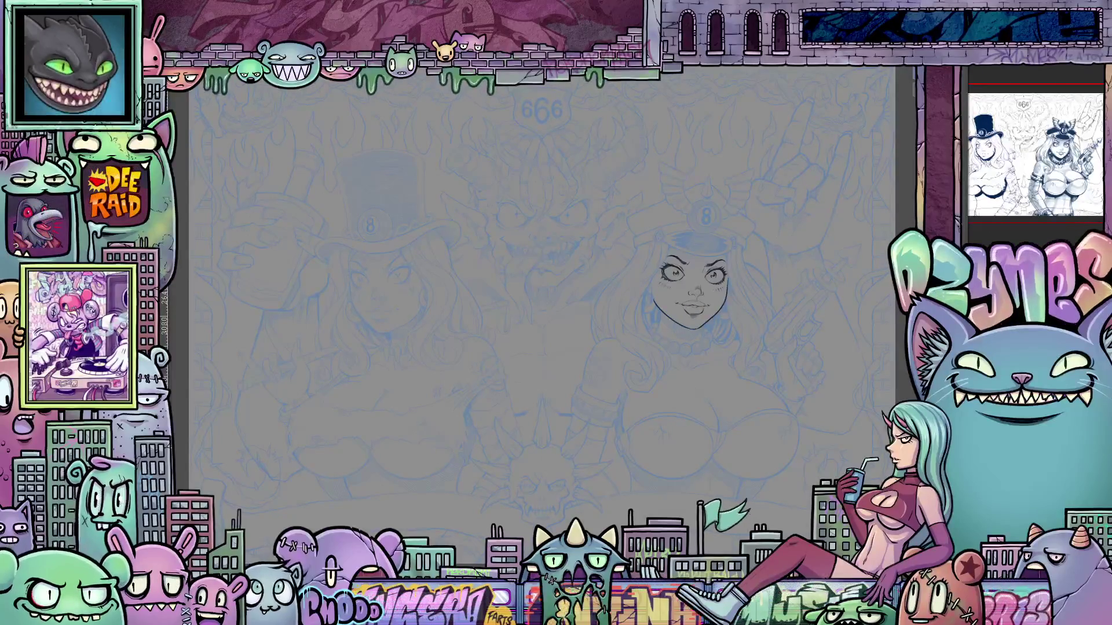
{"action": "left_click_drag", "start_coordinate": [731, 255], "coordinate": [736, 301]}
{"action": "mouse_move", "coordinate": [753, 292]}
{"action": "left_mouse_down"}
{"action": "mouse_move", "coordinate": [732, 368]}
{"action": "mouse_move", "coordinate": [741, 350]}
{"action": "left_mouse_up"}
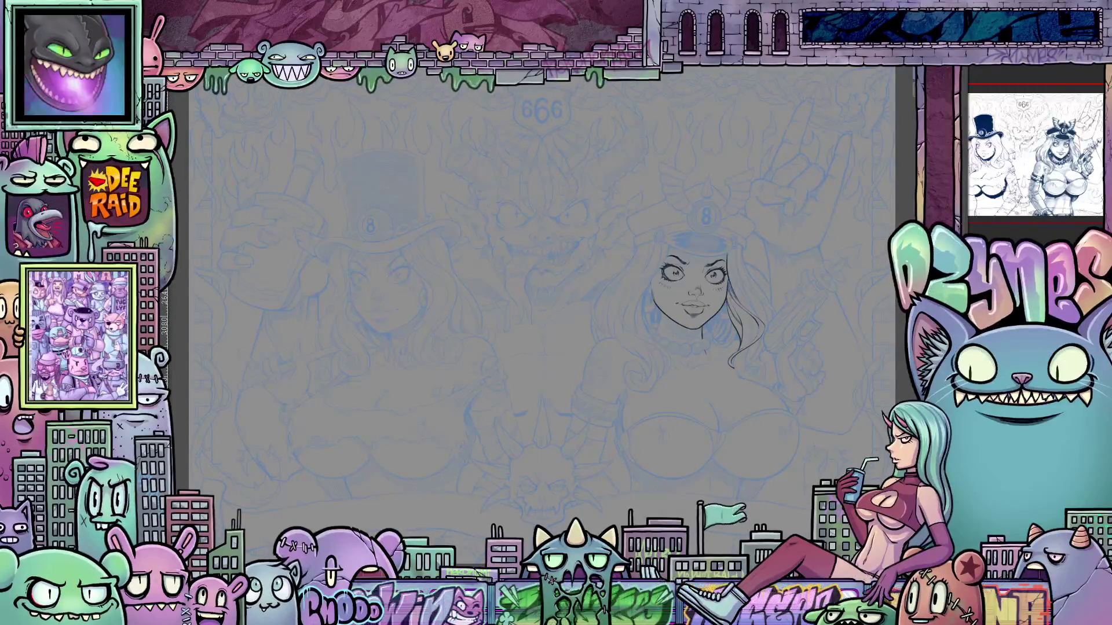
{"action": "left_click_drag", "start_coordinate": [737, 250], "coordinate": [733, 315]}
{"action": "left_click_drag", "start_coordinate": [743, 248], "coordinate": [775, 319]}
{"action": "left_click_drag", "start_coordinate": [756, 361], "coordinate": [744, 377]}
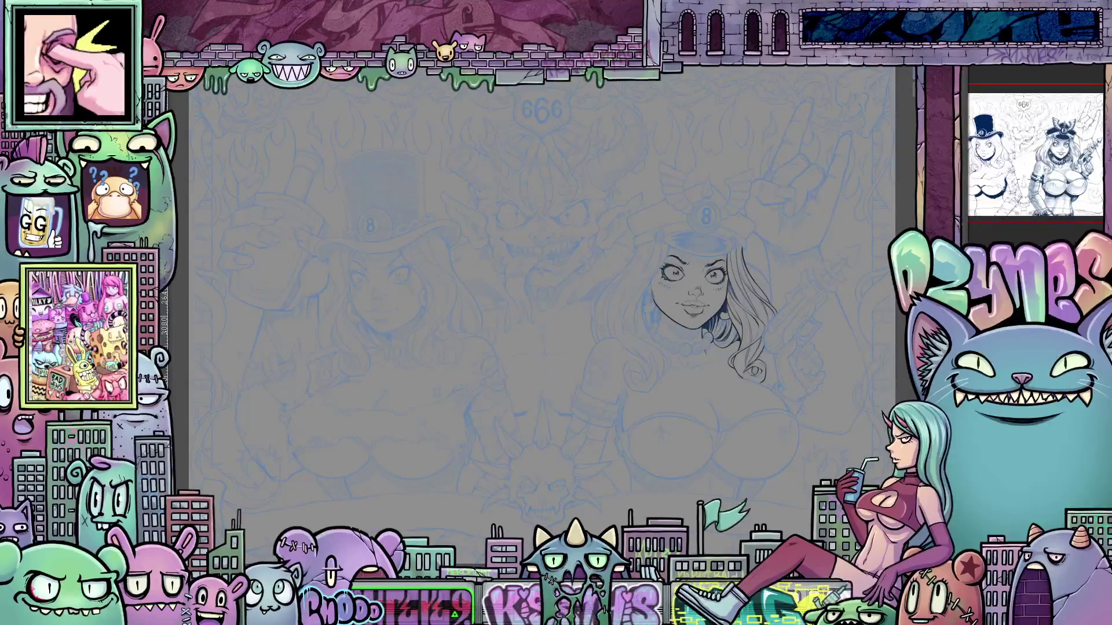
- Undo the last stroke and ink the hair along the left of her face
{"action": "key", "text": "ctrl+z"}
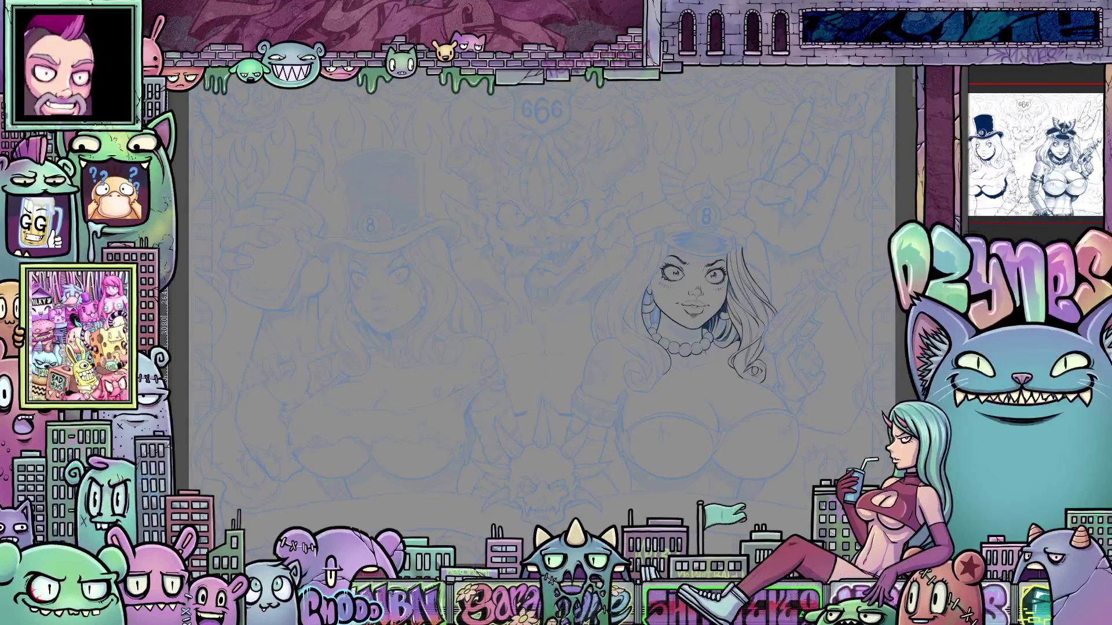
{"action": "mouse_move", "coordinate": [642, 284]}
{"action": "left_mouse_down"}
{"action": "mouse_move", "coordinate": [623, 347]}
{"action": "mouse_move", "coordinate": [644, 304]}
{"action": "mouse_move", "coordinate": [653, 325]}
{"action": "mouse_move", "coordinate": [648, 304]}
{"action": "left_mouse_up"}
{"action": "mouse_move", "coordinate": [660, 245]}
{"action": "left_mouse_down"}
{"action": "mouse_move", "coordinate": [615, 372]}
{"action": "mouse_move", "coordinate": [593, 344]}
{"action": "left_mouse_up"}
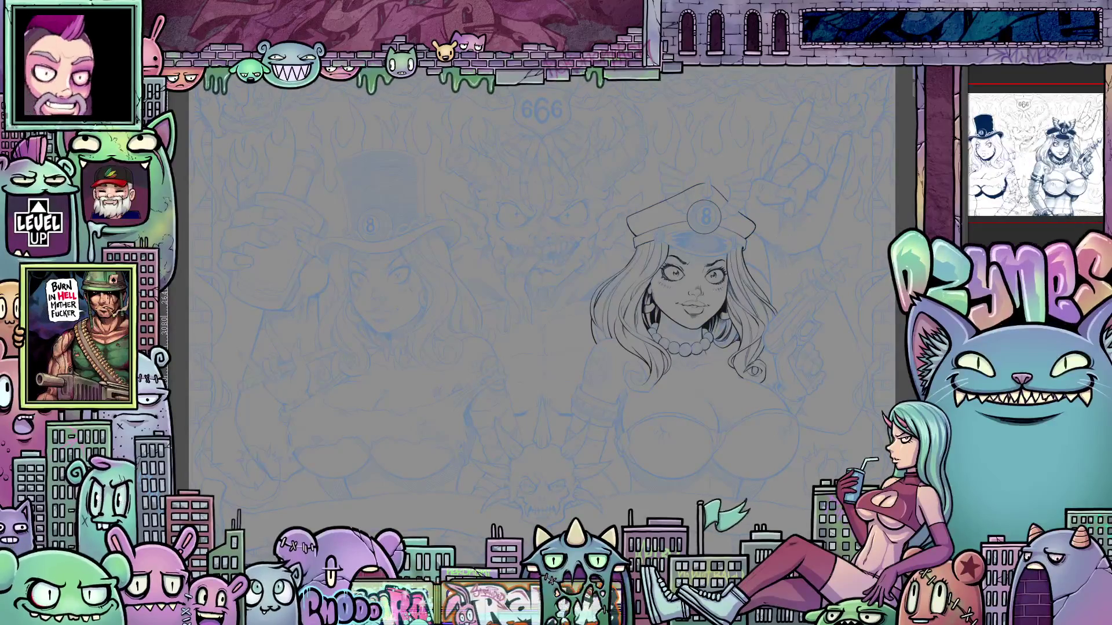
- Ink the round cap badge, fill the crown and visor, and draw the winged emblem
{"action": "left_click_drag", "start_coordinate": [663, 255], "coordinate": [731, 240]}
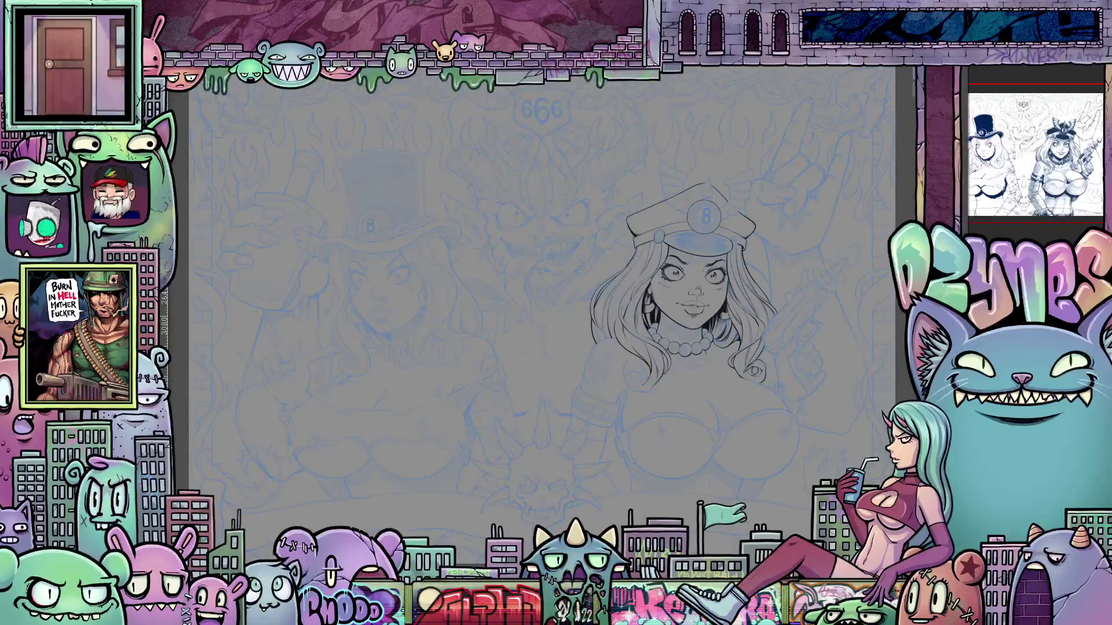
{"action": "left_click_drag", "start_coordinate": [656, 233], "coordinate": [663, 240]}
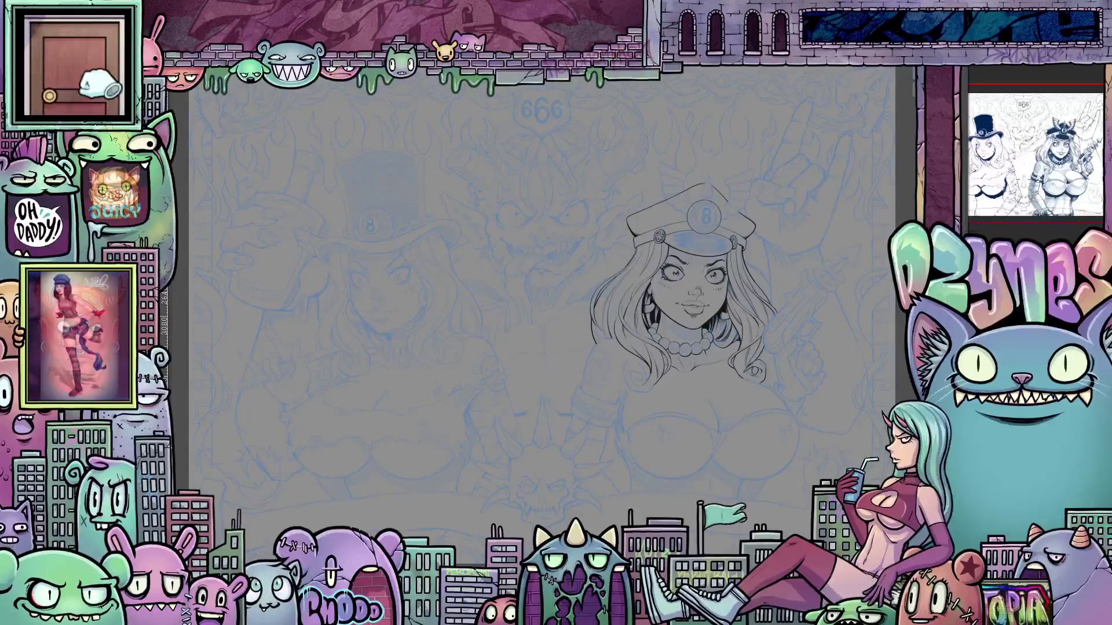
{"action": "left_click_drag", "start_coordinate": [674, 244], "coordinate": [724, 240]}
{"action": "left_click_drag", "start_coordinate": [674, 210], "coordinate": [718, 243]}
{"action": "left_click_drag", "start_coordinate": [637, 215], "coordinate": [718, 243]}
{"action": "mouse_move", "coordinate": [660, 163]}
{"action": "left_mouse_down"}
{"action": "mouse_move", "coordinate": [686, 177]}
{"action": "mouse_move", "coordinate": [682, 187]}
{"action": "left_mouse_up"}
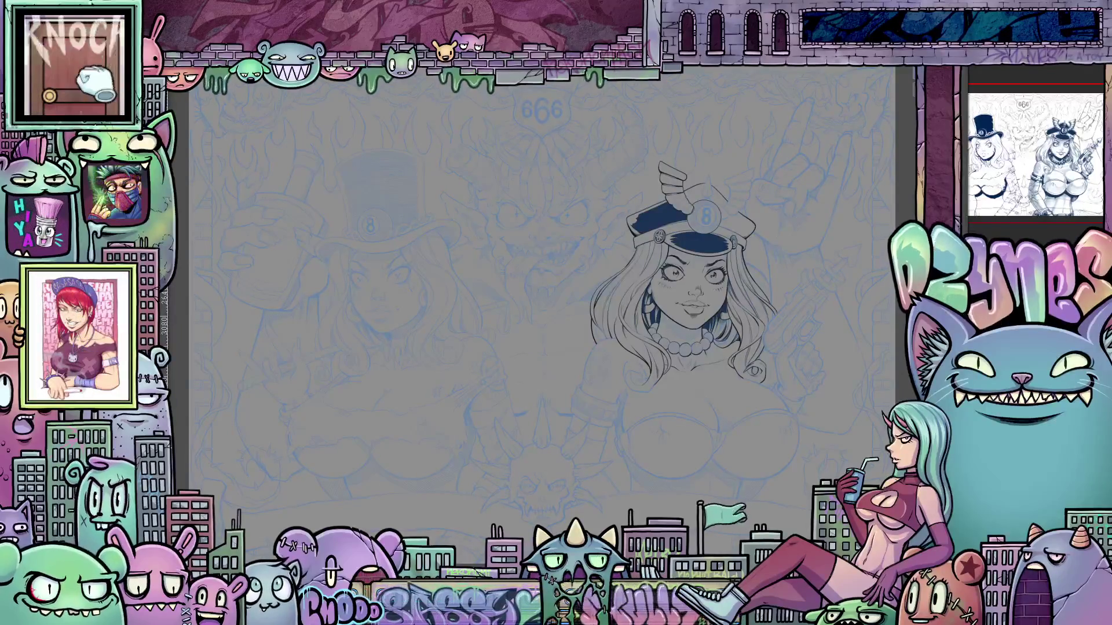
- Compare black and dark blue cap fills with undo/redo, settling on dark blue
{"action": "key", "text": "ctrl+z"}
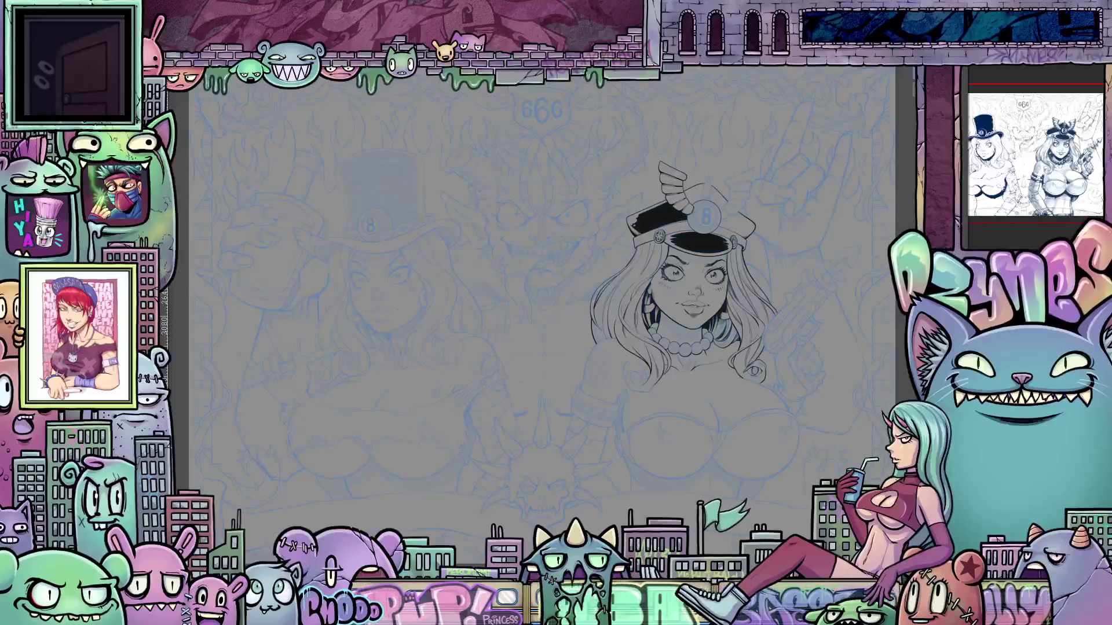
{"action": "key", "text": "ctrl+z"}
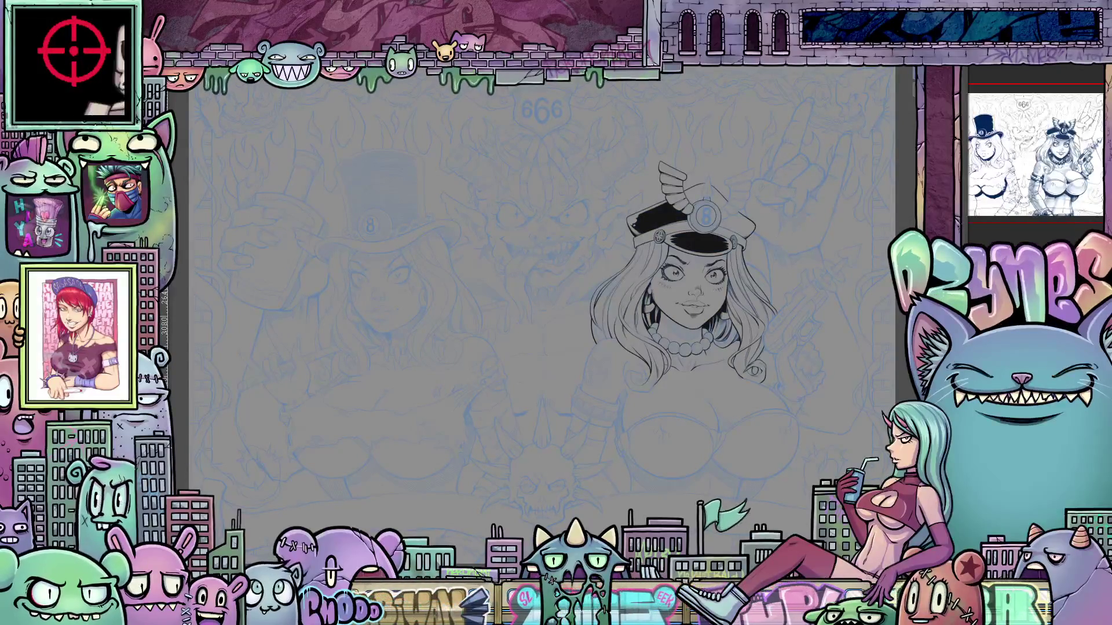
{"action": "key", "text": "ctrl+y"}
{"action": "key", "text": "ctrl+y"}
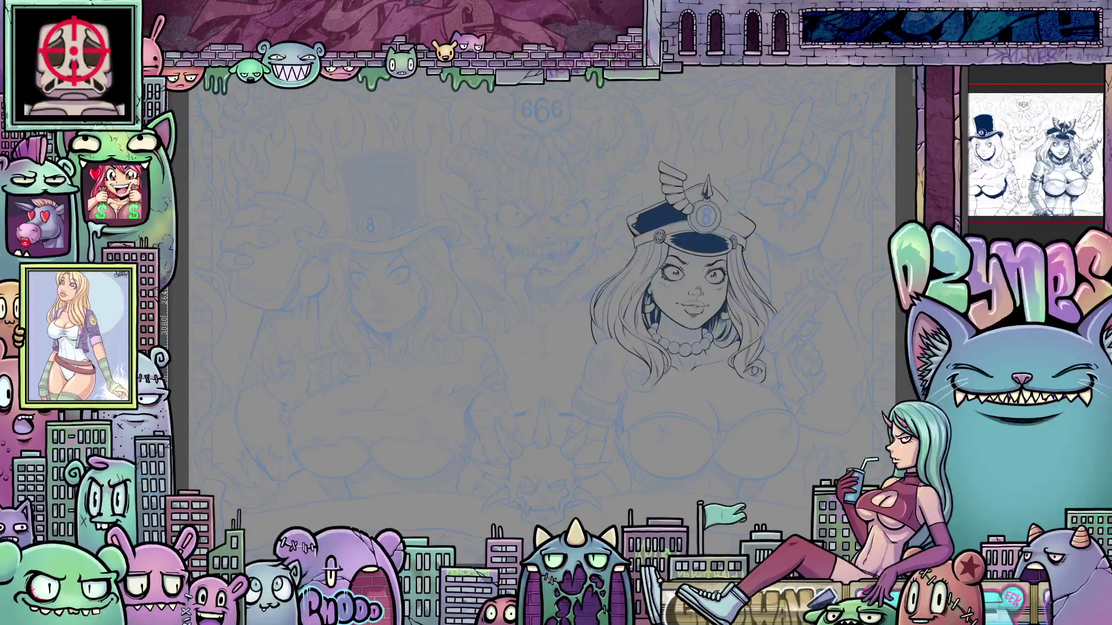
{"action": "key", "text": "ctrl+z"}
{"action": "key", "text": "ctrl+z"}
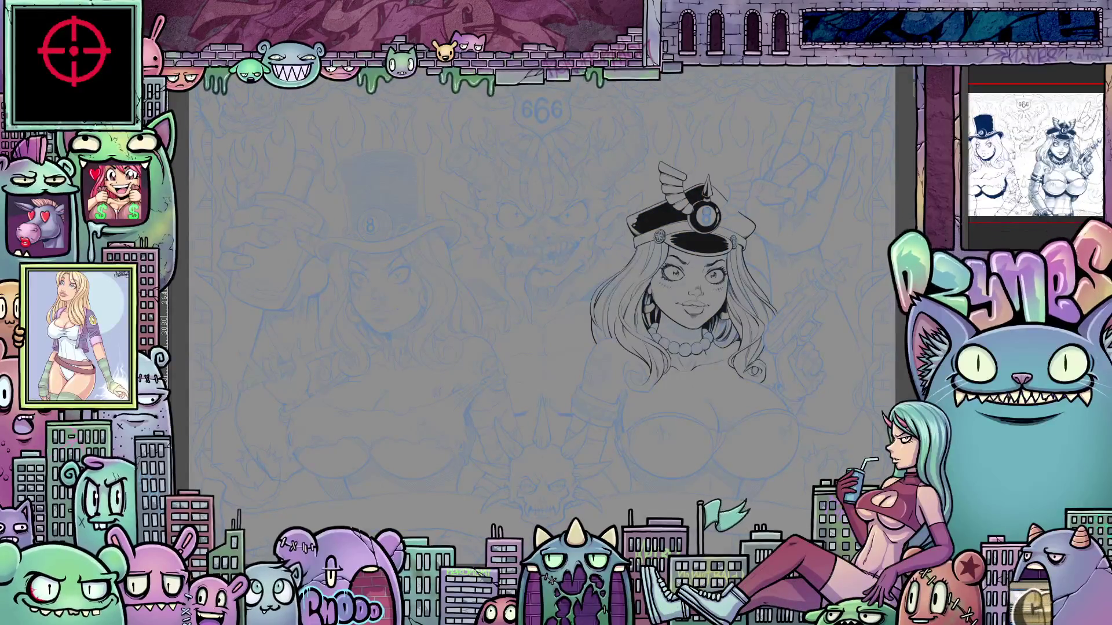
{"action": "key", "text": "ctrl+y"}
{"action": "key", "text": "ctrl+y"}
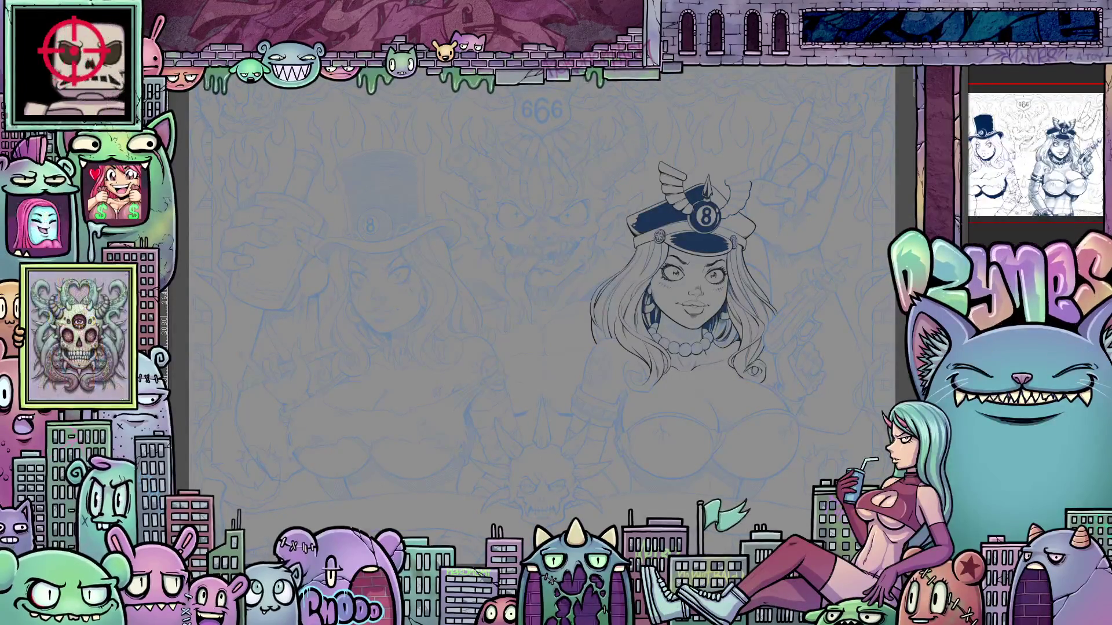
{"action": "key", "text": "ctrl+y"}
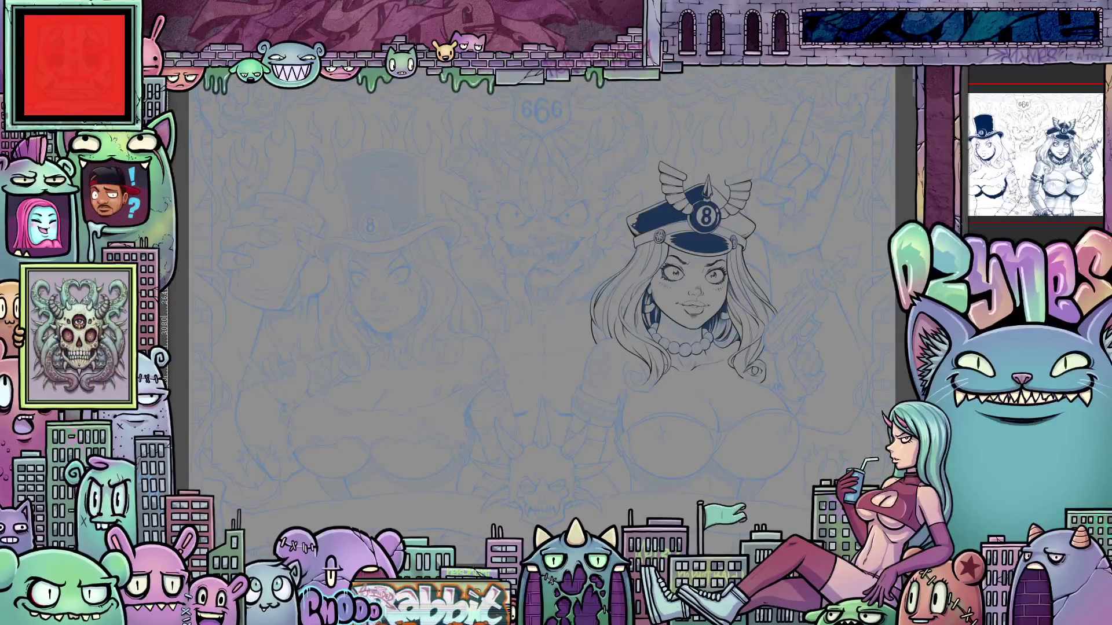
{"action": "key", "text": "ctrl+z"}
{"action": "key", "text": "ctrl+z"}
{"action": "key", "text": "ctrl+y"}
{"action": "key", "text": "ctrl+y"}
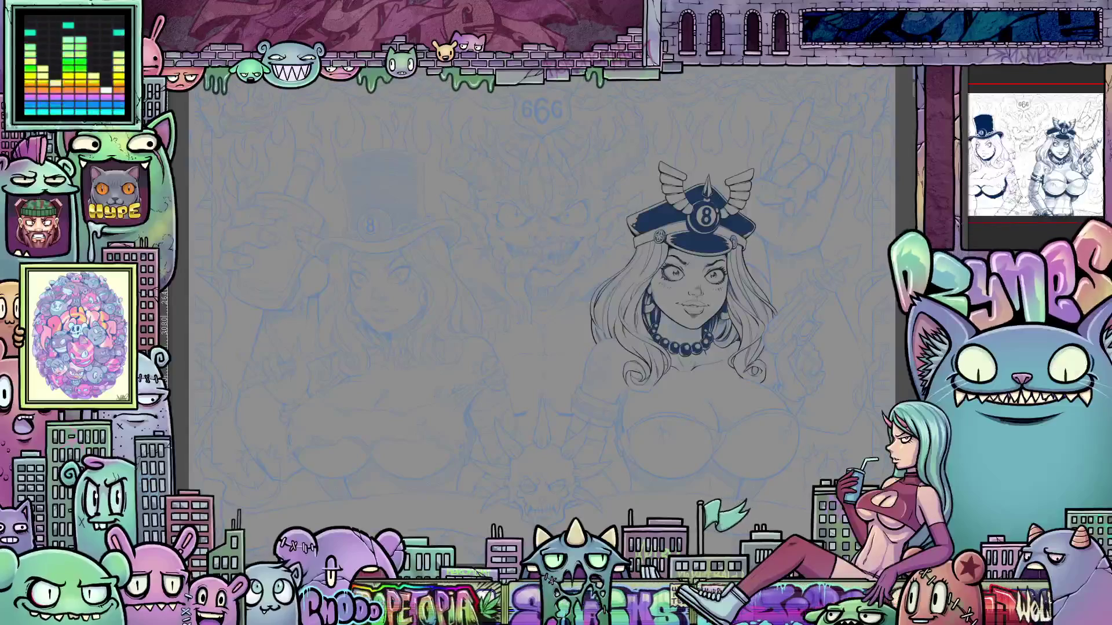
- Ink the hair ends on both sides and outline the raised hand and fingers right of the hair
{"action": "left_click_drag", "start_coordinate": [656, 383], "coordinate": [629, 392]}
{"action": "left_click_drag", "start_coordinate": [777, 354], "coordinate": [798, 402]}
{"action": "left_click_drag", "start_coordinate": [796, 340], "coordinate": [779, 390]}
{"action": "left_click_drag", "start_coordinate": [805, 398], "coordinate": [795, 416]}
{"action": "left_click_drag", "start_coordinate": [811, 343], "coordinate": [806, 366]}
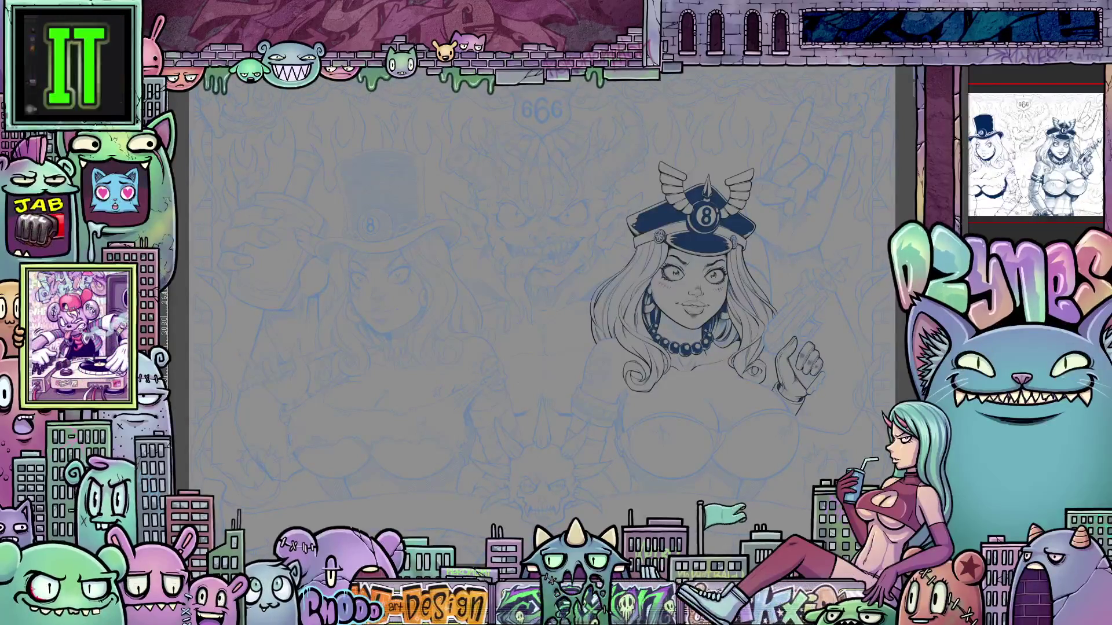
- Redraw the raised hand holding a long-barrelled ray gun, fill its body dark, and begin the bra top
{"action": "mouse_move", "coordinate": [793, 304]}
{"action": "left_mouse_down"}
{"action": "mouse_move", "coordinate": [821, 341]}
{"action": "mouse_move", "coordinate": [764, 348]}
{"action": "left_mouse_up"}
{"action": "mouse_move", "coordinate": [813, 313]}
{"action": "left_mouse_down"}
{"action": "mouse_move", "coordinate": [834, 267]}
{"action": "mouse_move", "coordinate": [860, 246]}
{"action": "left_mouse_up"}
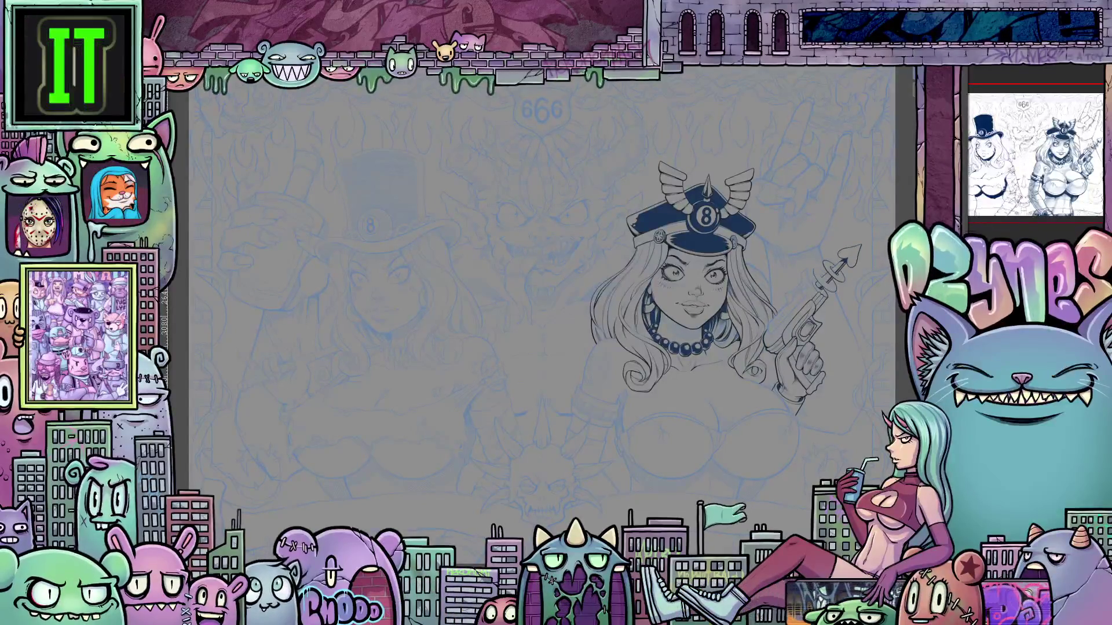
{"action": "left_click", "coordinate": [792, 331]}
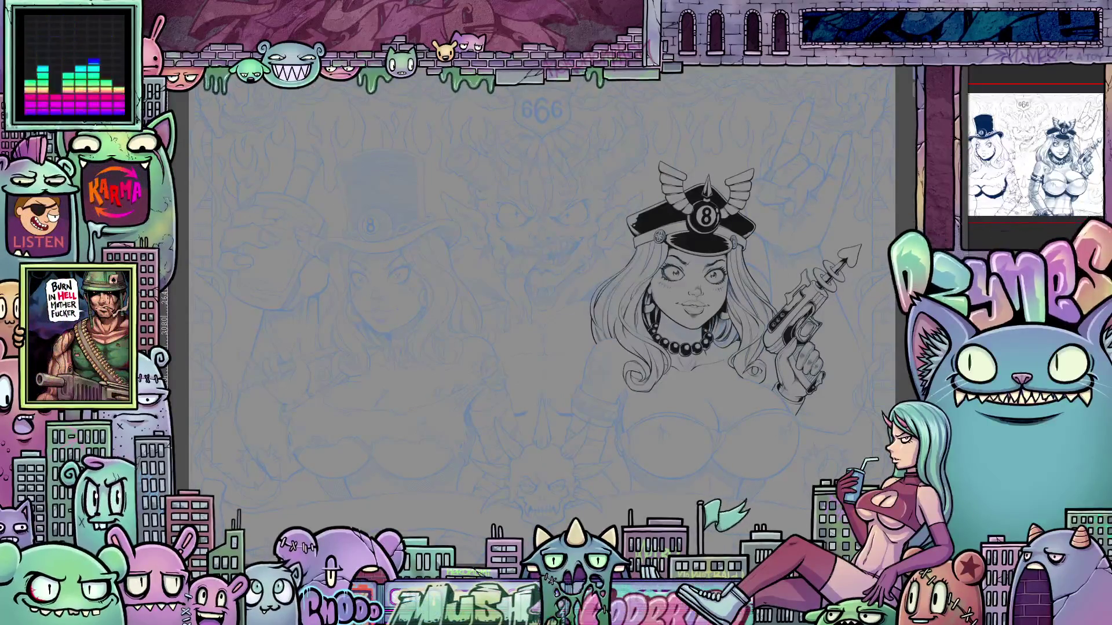
{"action": "mouse_move", "coordinate": [707, 389]}
{"action": "left_mouse_down"}
{"action": "mouse_move", "coordinate": [718, 432]}
{"action": "mouse_move", "coordinate": [796, 410]}
{"action": "left_mouse_up"}
- Ink the bra cups, cleavage and lower breast curves, undo one stroke, then outline the upper arm and cuff
{"action": "left_click_drag", "start_coordinate": [717, 435], "coordinate": [723, 456]}
{"action": "left_click_drag", "start_coordinate": [627, 431], "coordinate": [710, 413]}
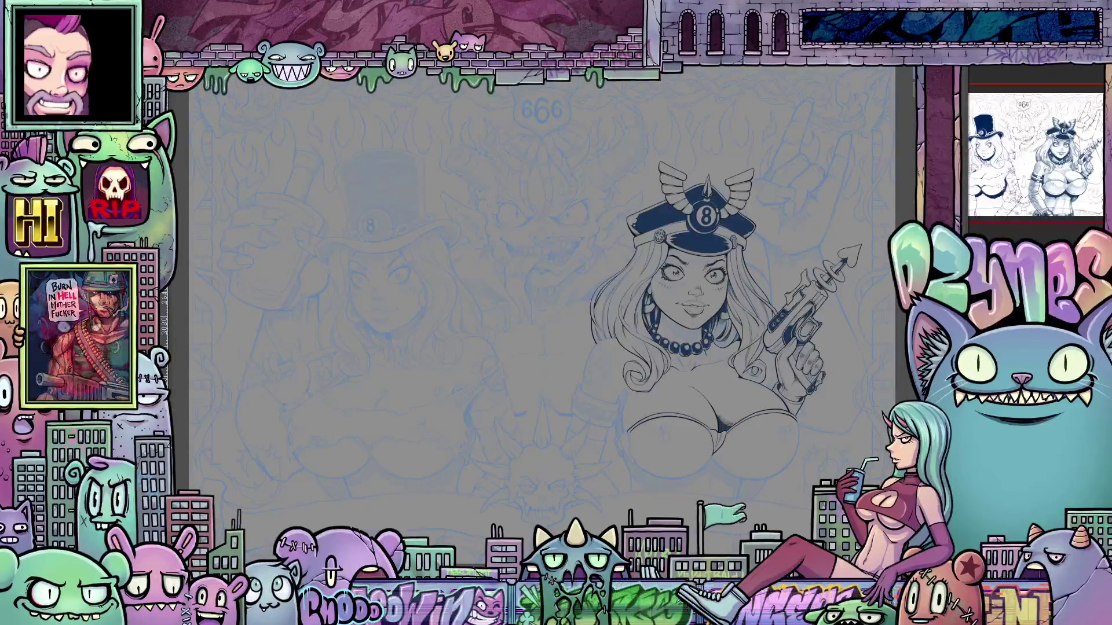
{"action": "mouse_move", "coordinate": [797, 428]}
{"action": "left_mouse_down"}
{"action": "mouse_move", "coordinate": [718, 479]}
{"action": "mouse_move", "coordinate": [637, 455]}
{"action": "left_mouse_up"}
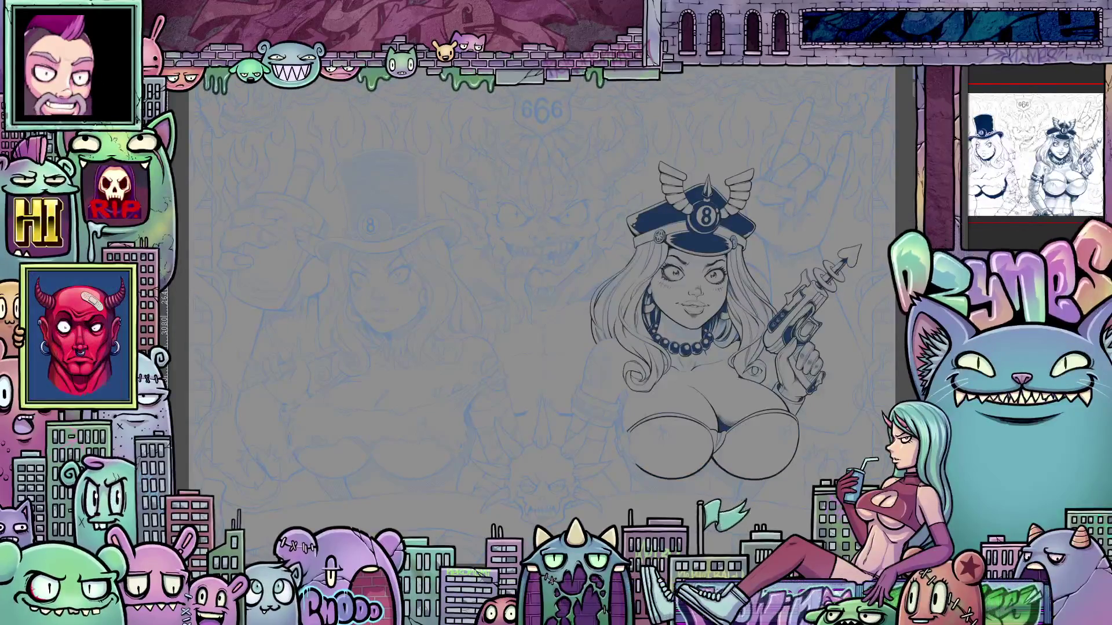
{"action": "left_click_drag", "start_coordinate": [623, 414], "coordinate": [634, 465]}
{"action": "key", "text": "ctrl+z"}
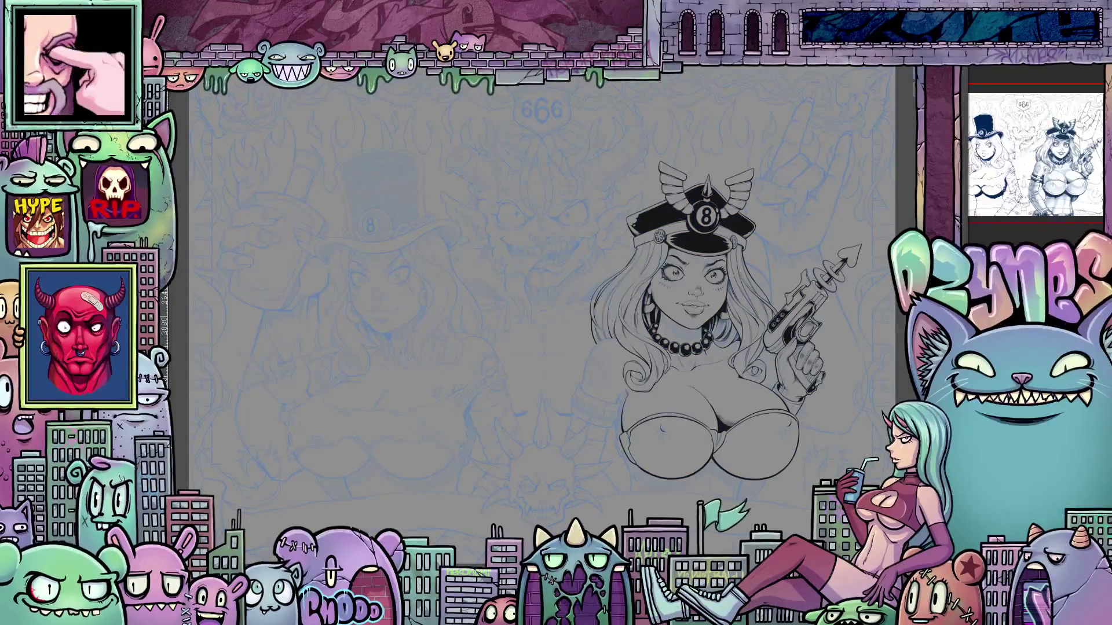
{"action": "left_click_drag", "start_coordinate": [615, 339], "coordinate": [581, 388]}
{"action": "mouse_move", "coordinate": [616, 391]}
{"action": "left_mouse_down"}
{"action": "mouse_move", "coordinate": [623, 404]}
{"action": "mouse_move", "coordinate": [601, 418]}
{"action": "left_mouse_up"}
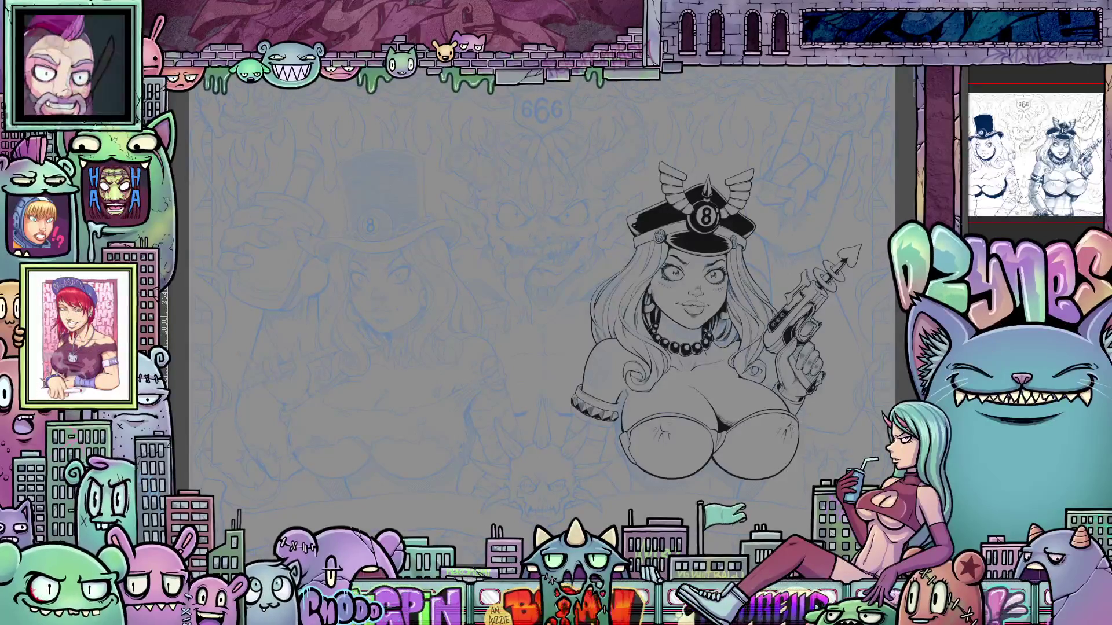
- Ink the long arm and forearm outline with a pentagram tattoo on the shoulder
{"action": "mouse_move", "coordinate": [571, 412]}
{"action": "left_mouse_down"}
{"action": "mouse_move", "coordinate": [613, 428]}
{"action": "mouse_move", "coordinate": [630, 501]}
{"action": "left_mouse_up"}
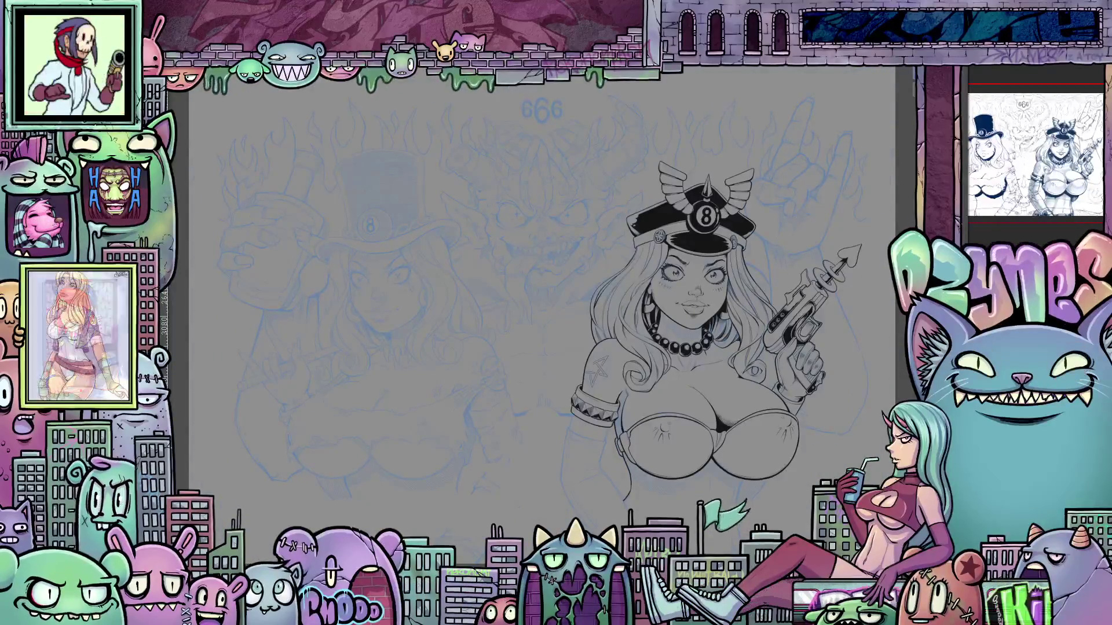
{"action": "left_click_drag", "start_coordinate": [609, 359], "coordinate": [608, 374]}
{"action": "mouse_move", "coordinate": [605, 440]}
{"action": "left_mouse_down"}
{"action": "mouse_move", "coordinate": [601, 471]}
{"action": "mouse_move", "coordinate": [628, 511]}
{"action": "left_mouse_up"}
{"action": "left_click_drag", "start_coordinate": [591, 502], "coordinate": [569, 531]}
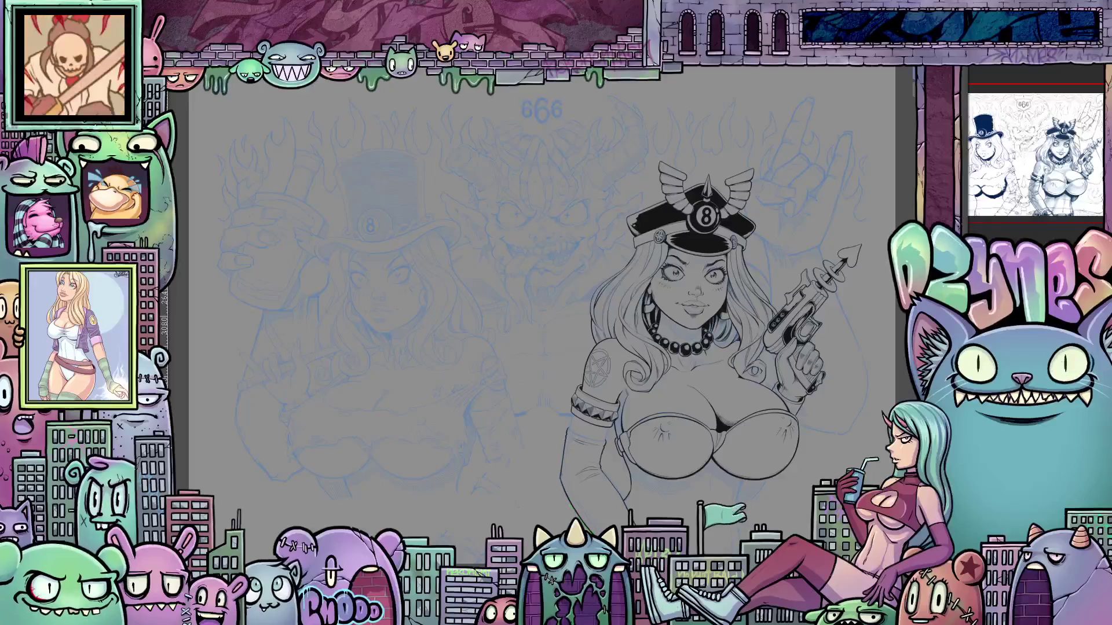
{"action": "left_click_drag", "start_coordinate": [604, 430], "coordinate": [569, 440]}
{"action": "left_click_drag", "start_coordinate": [571, 437], "coordinate": [565, 482]}
{"action": "left_click_drag", "start_coordinate": [570, 485], "coordinate": [600, 533]}
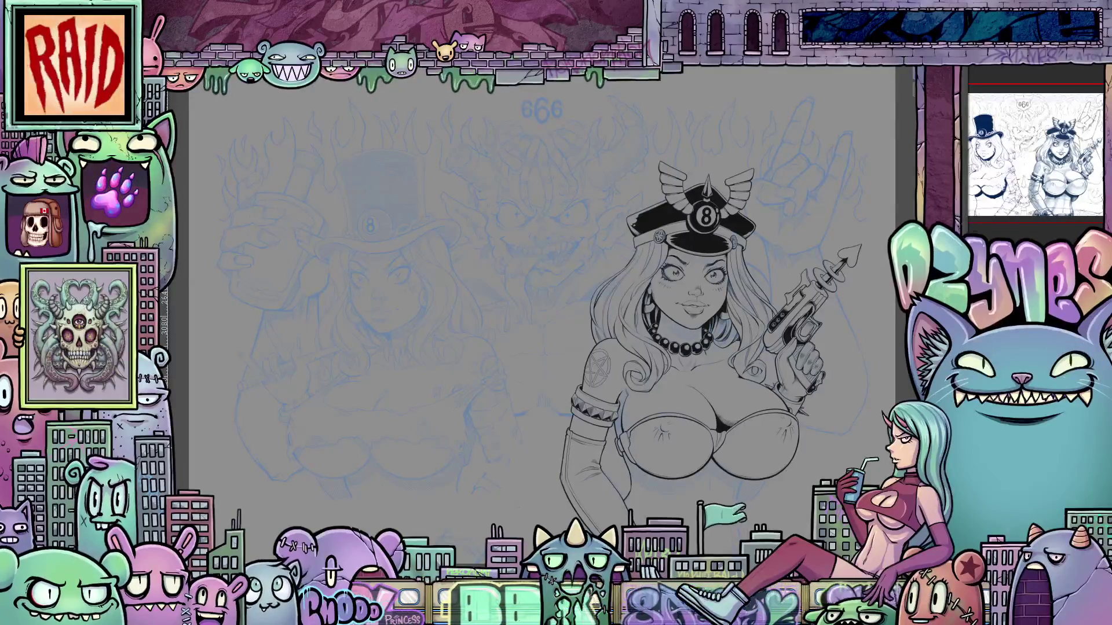
- Try a dark navy hat fill, undo it, and hide the blue sketch layer with Ctrl+comma
{"action": "left_click", "coordinate": [665, 238]}
{"action": "key", "text": "ctrl+z"}
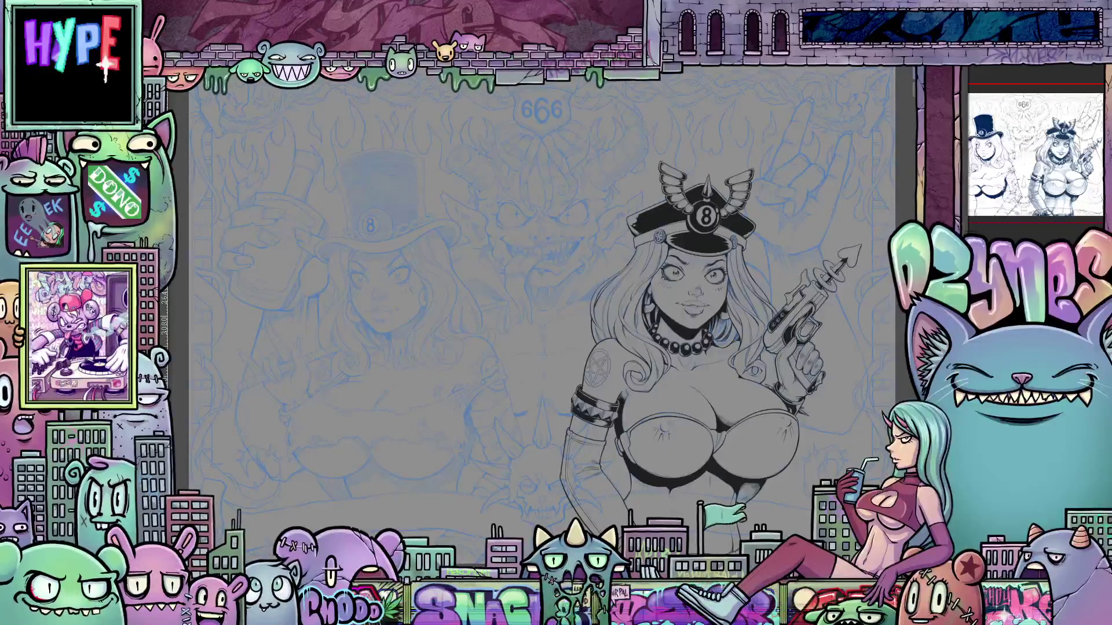
{"action": "key", "text": "ctrl+comma"}
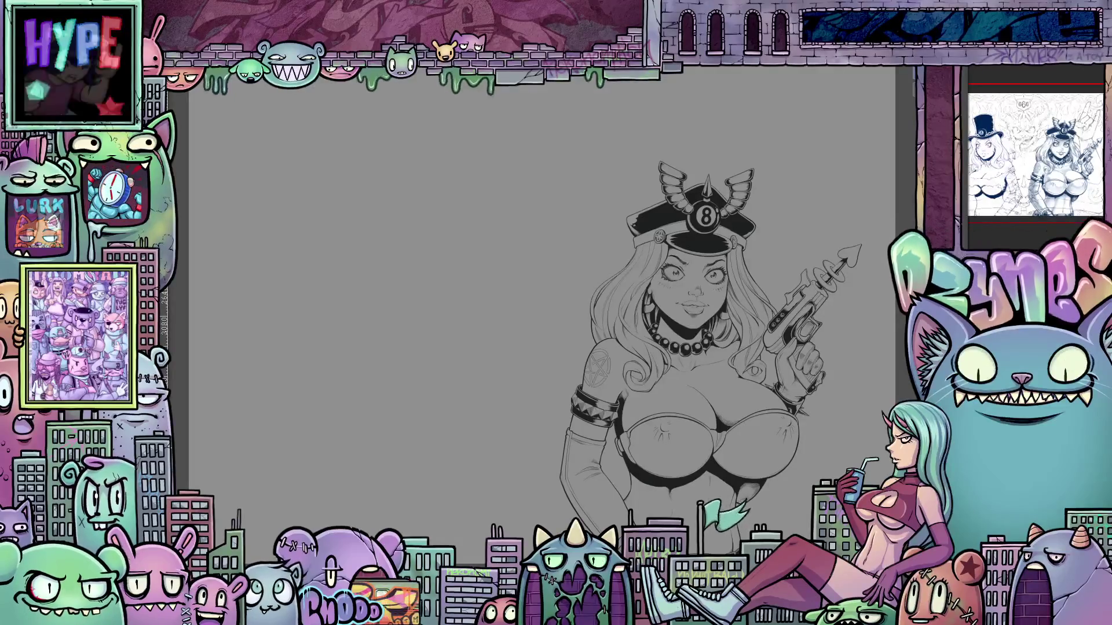
- Show the blue sketch again, then ink the left woman's arm and the black shadow under her bust
{"action": "key", "text": "ctrl+comma"}
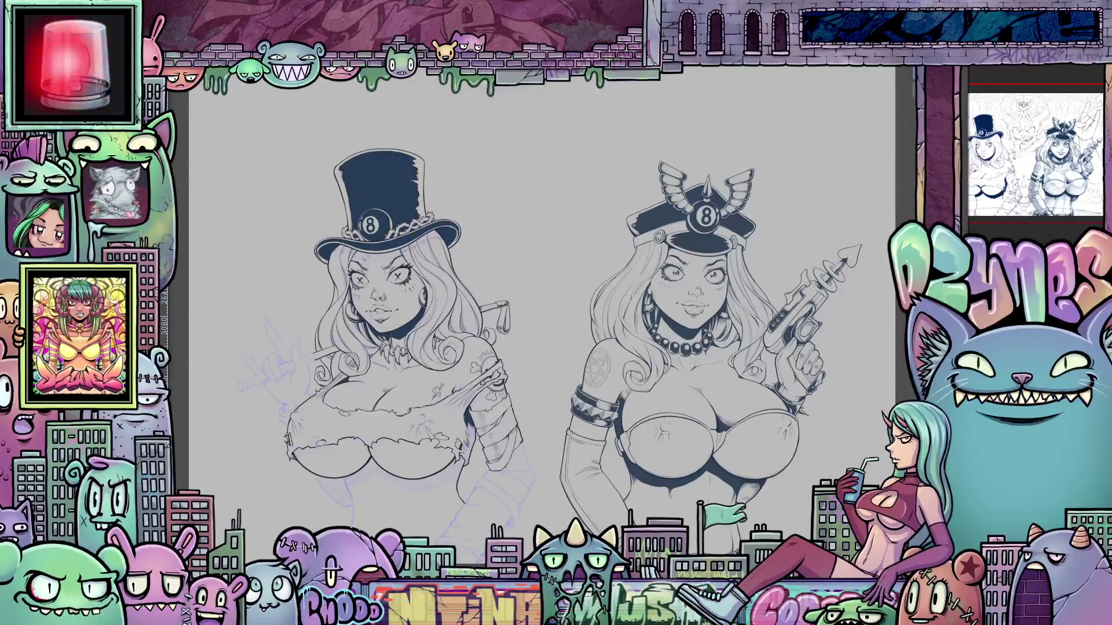
{"action": "left_click_drag", "start_coordinate": [475, 423], "coordinate": [460, 465]}
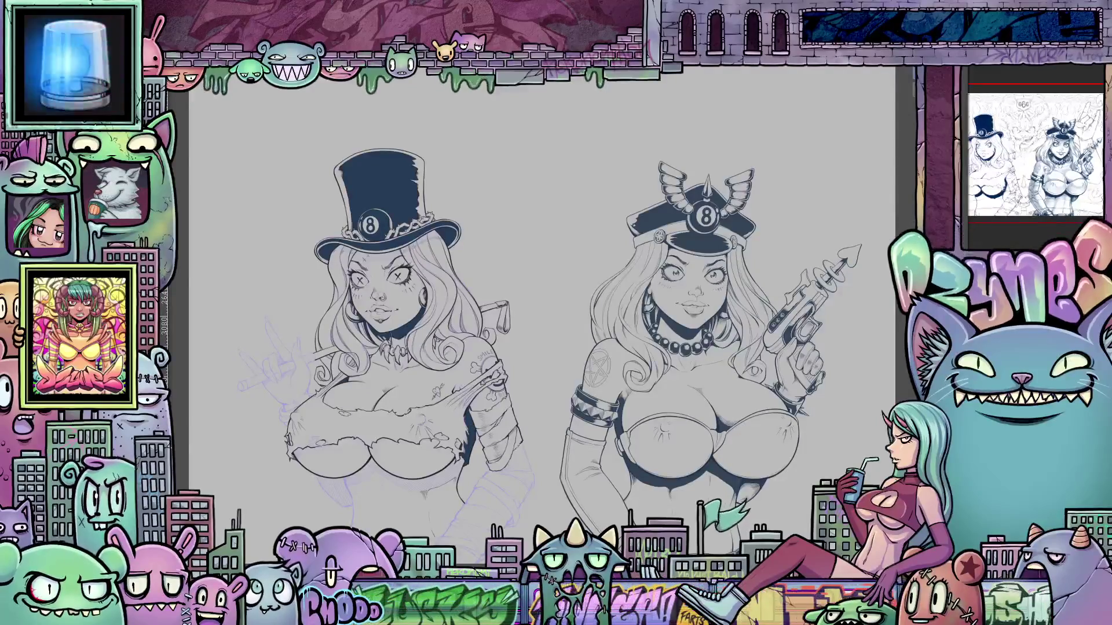
{"action": "mouse_move", "coordinate": [347, 481]}
{"action": "left_mouse_down"}
{"action": "mouse_move", "coordinate": [425, 486]}
{"action": "mouse_move", "coordinate": [466, 472]}
{"action": "left_mouse_up"}
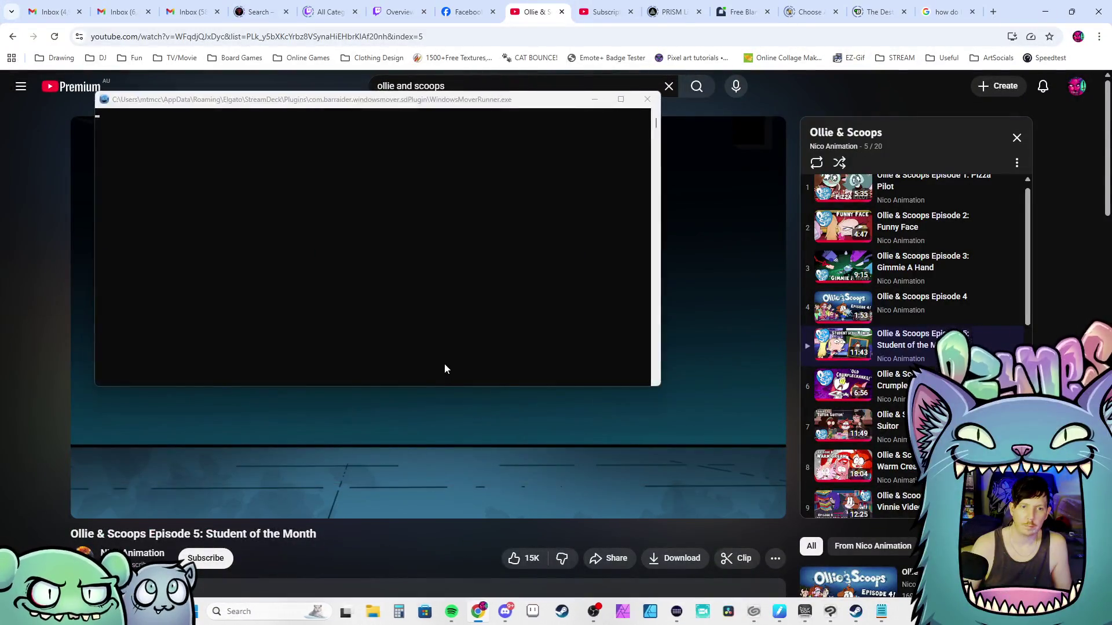
- Switch the Ollie & Scoops Episode 5 video to full screen and start playback
{"action": "double_click", "coordinate": [435, 373]}
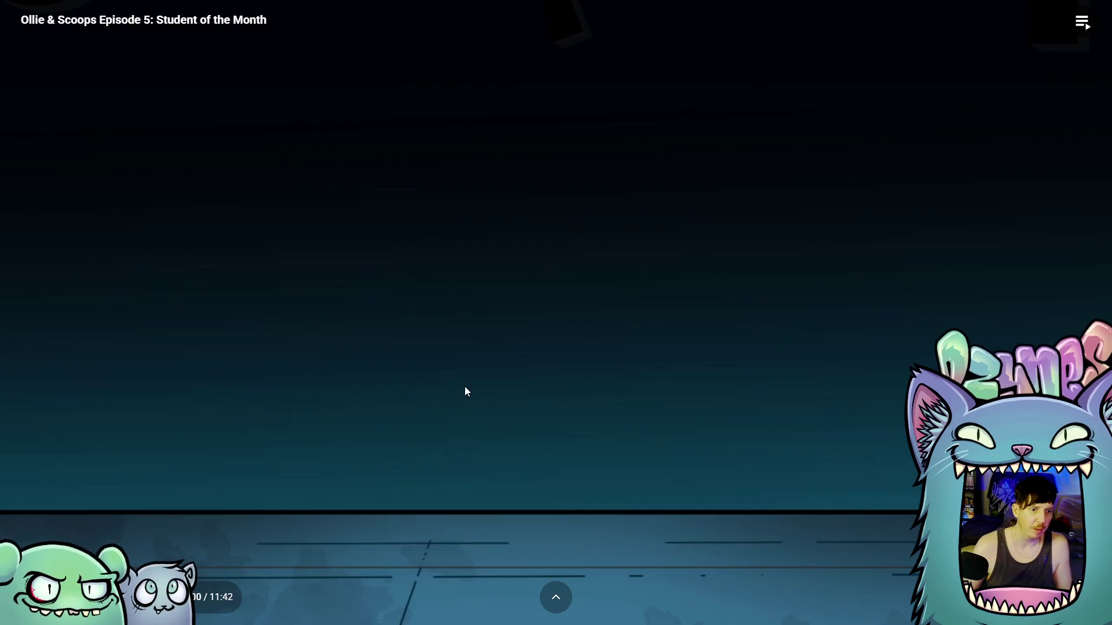
{"action": "left_click", "coordinate": [471, 342]}
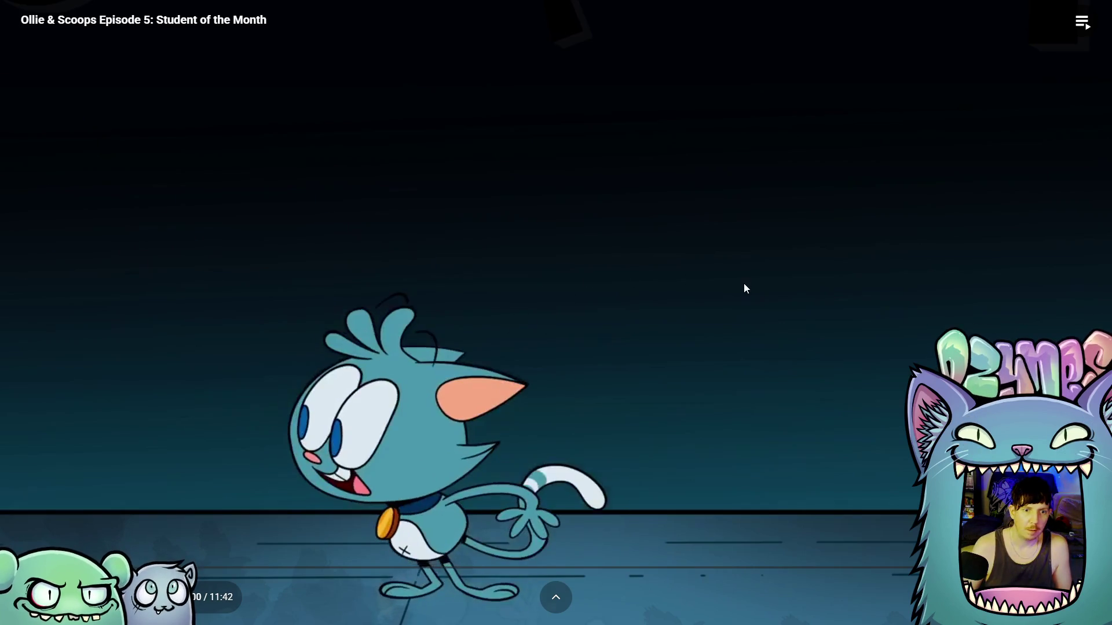
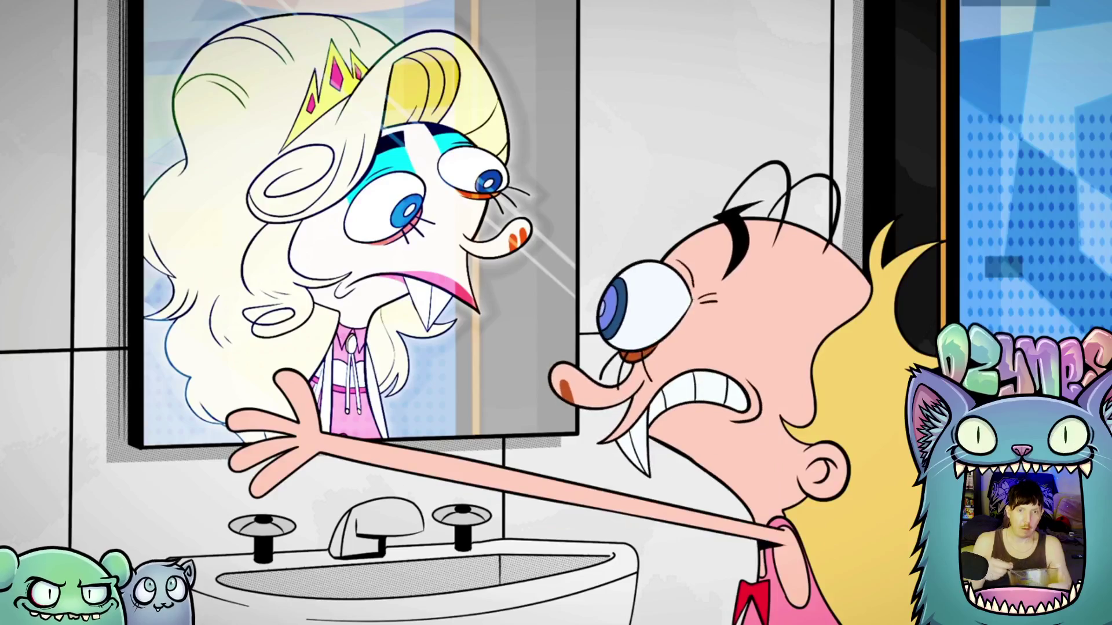
- Leave the YouTube episode playing through its final hug scene to the closing credits
{"action": "mouse_move", "coordinate": [1021, 331]}
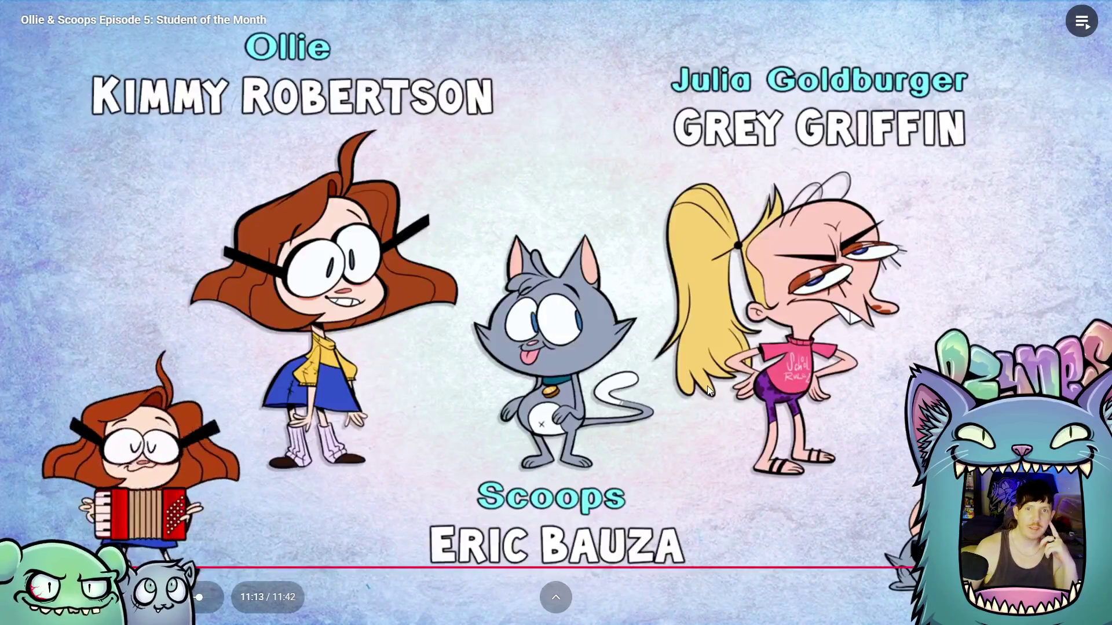
- Pause and resume the Ollie & Scoops video while the voice-cast credits roll
{"action": "left_click", "coordinate": [708, 389]}
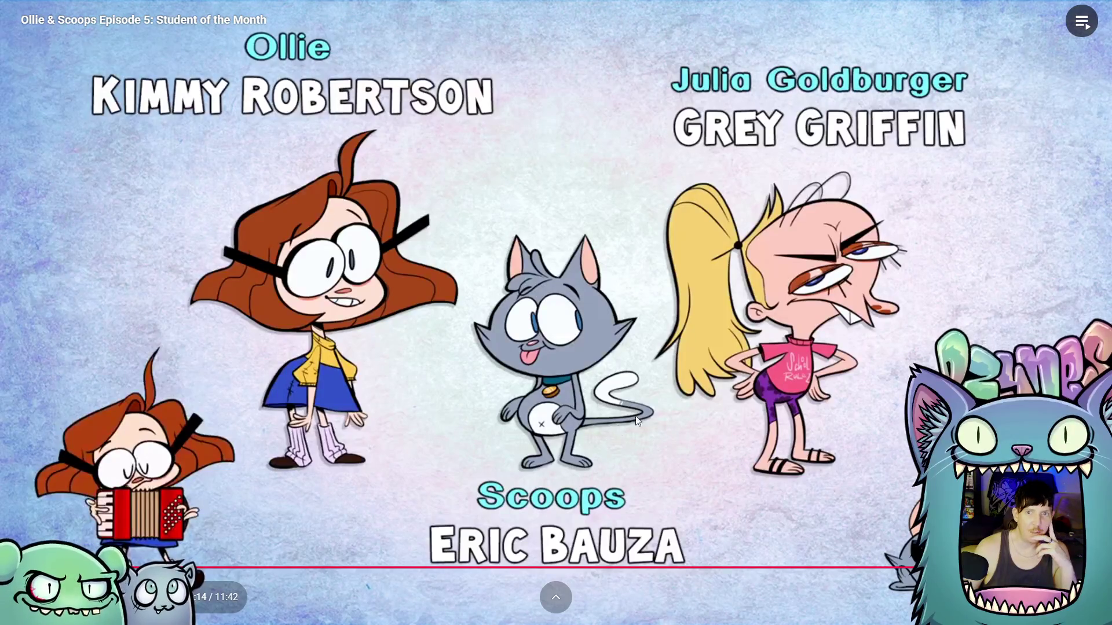
{"action": "left_click", "coordinate": [673, 353]}
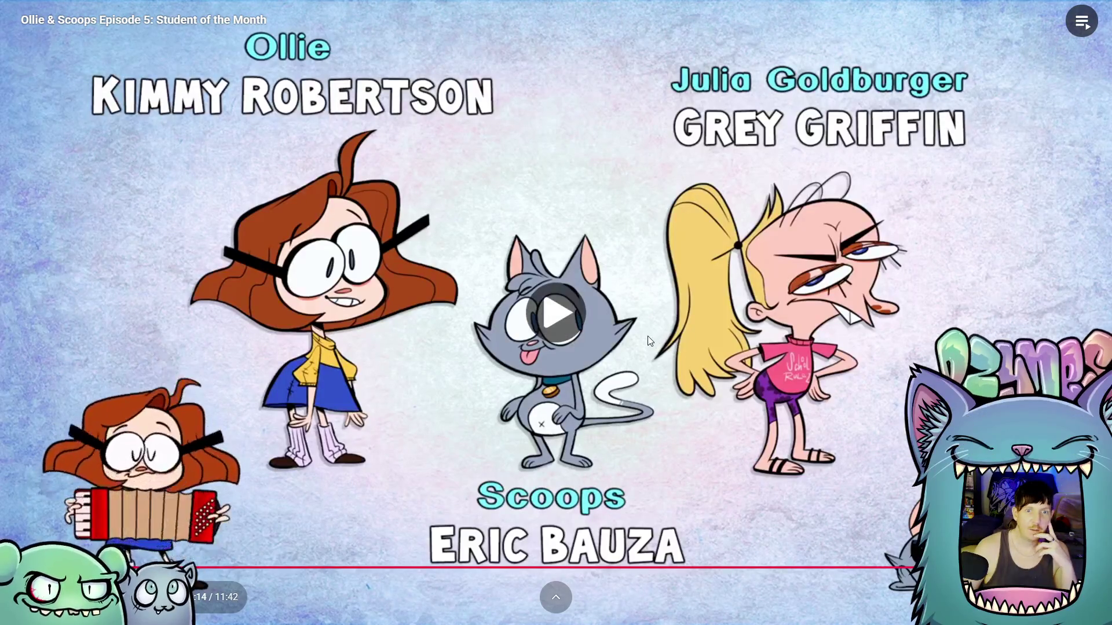
{"action": "left_click", "coordinate": [658, 335]}
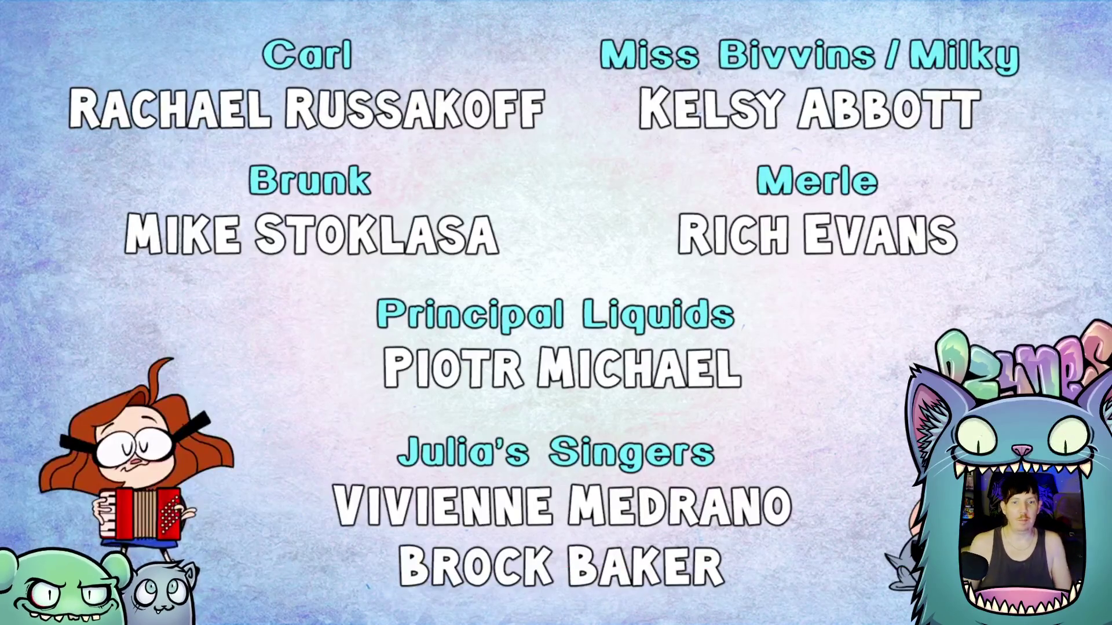
{"action": "left_click", "coordinate": [550, 283]}
{"action": "left_click", "coordinate": [556, 290]}
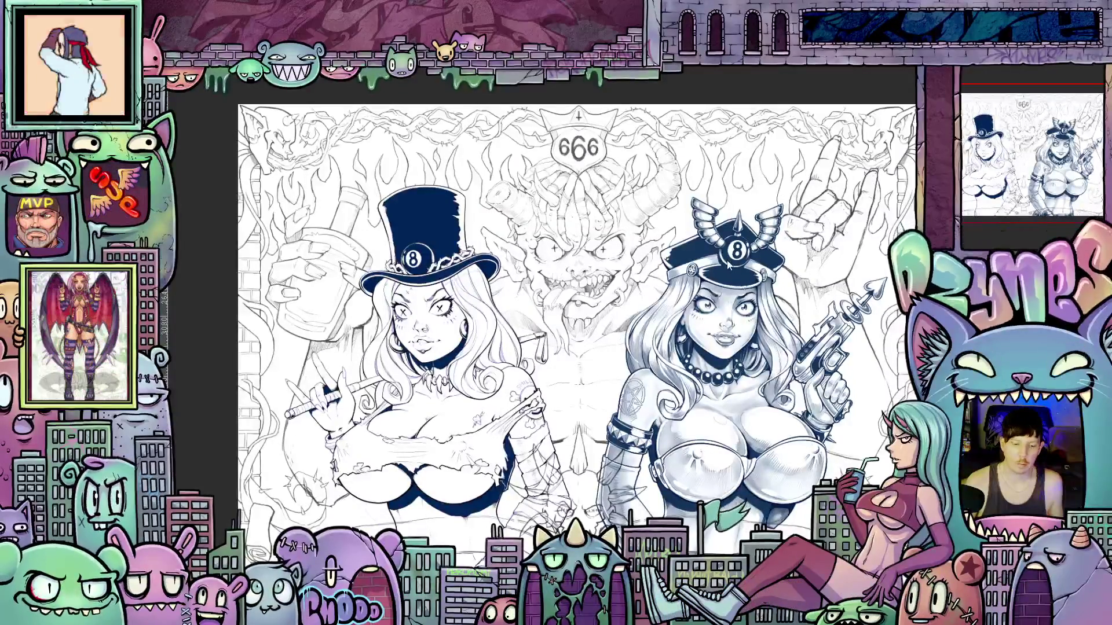
- Zoom out to view the full inked 666 two-figure piece and pick a different tool
{"action": "scroll", "coordinate": [712, 256], "scroll_direction": "down", "scroll_amount": 2}
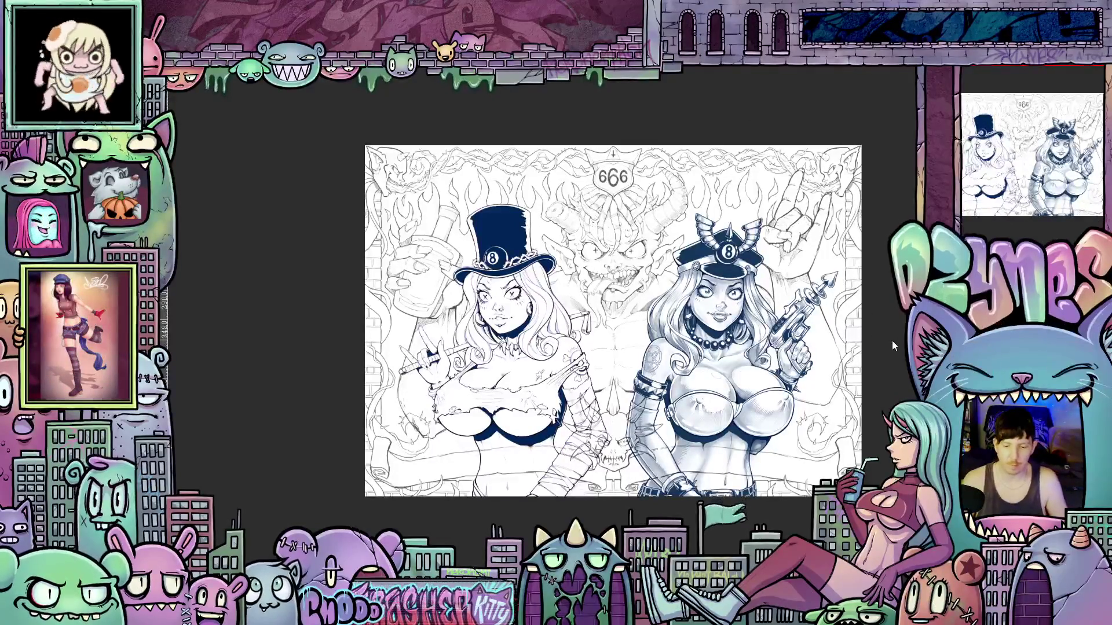
{"action": "key", "text": "tab"}
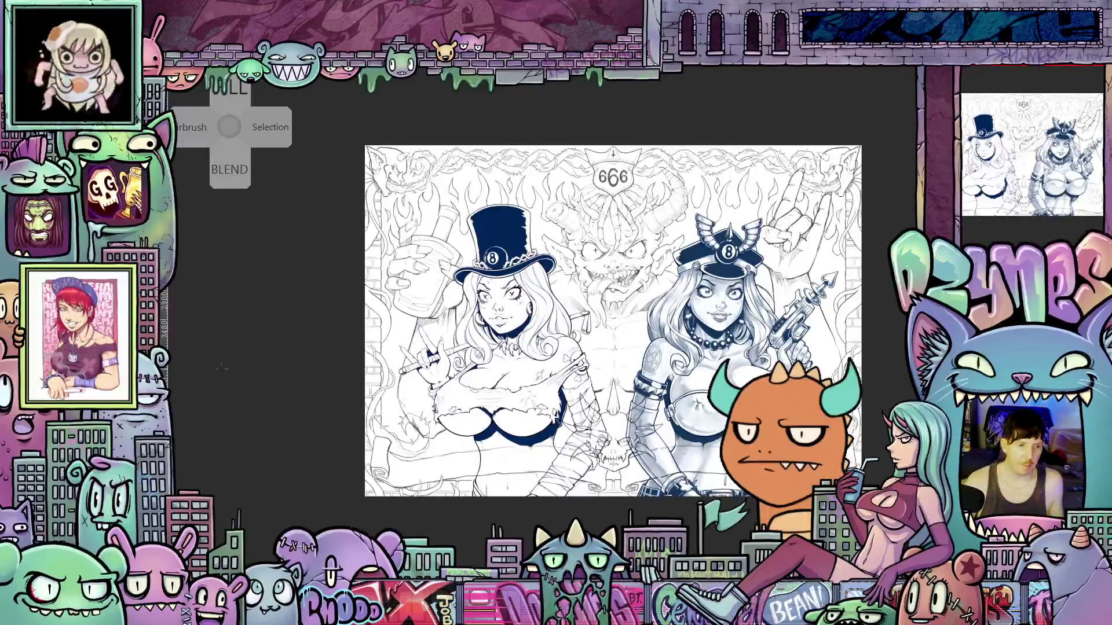
{"action": "scroll", "coordinate": [354, 368], "scroll_direction": "up", "scroll_amount": 3}
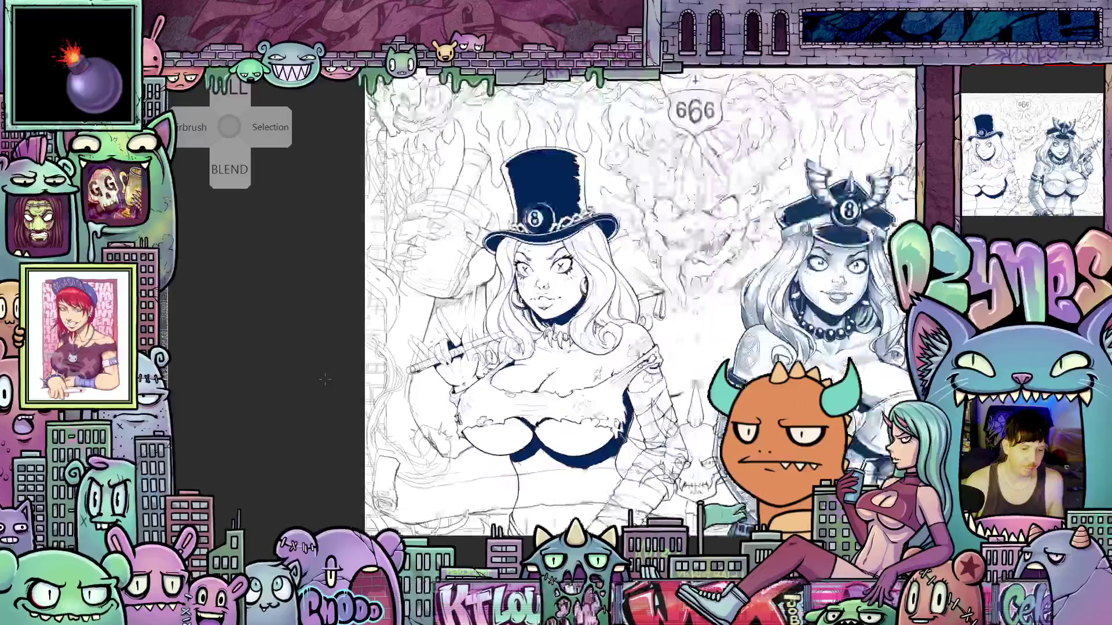
- Pan and zoom onto the top-hat woman's torso, tilting the canvas for inking
{"action": "mouse_move", "coordinate": [325, 355]}
{"action": "left_mouse_down"}
{"action": "mouse_move", "coordinate": [273, 334]}
{"action": "mouse_move", "coordinate": [224, 379]}
{"action": "left_mouse_up"}
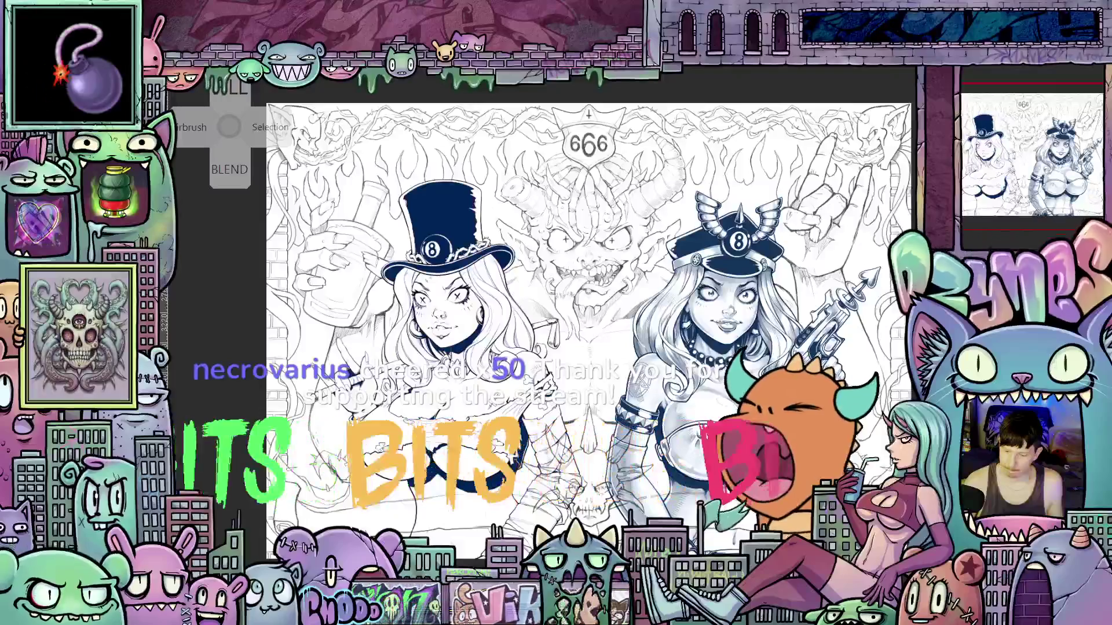
{"action": "scroll", "coordinate": [589, 330], "scroll_direction": "up", "scroll_amount": 3}
{"action": "scroll", "coordinate": [608, 330], "scroll_direction": "down", "scroll_amount": 2}
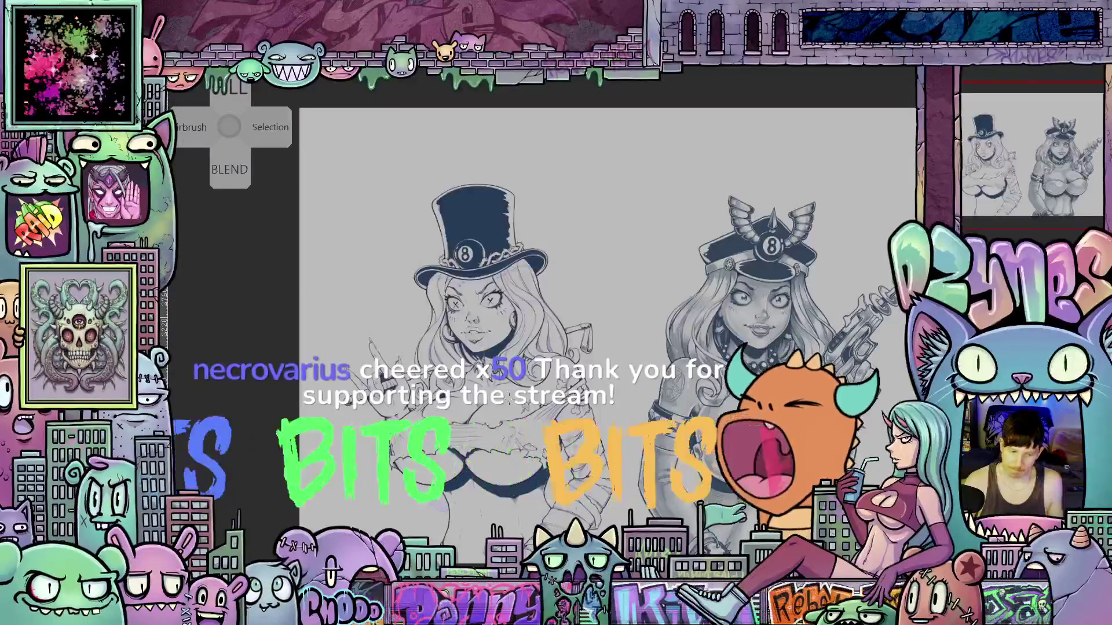
{"action": "scroll", "coordinate": [482, 420], "scroll_direction": "up", "scroll_amount": 3}
{"action": "left_click_drag", "start_coordinate": [482, 420], "coordinate": [556, 324]}
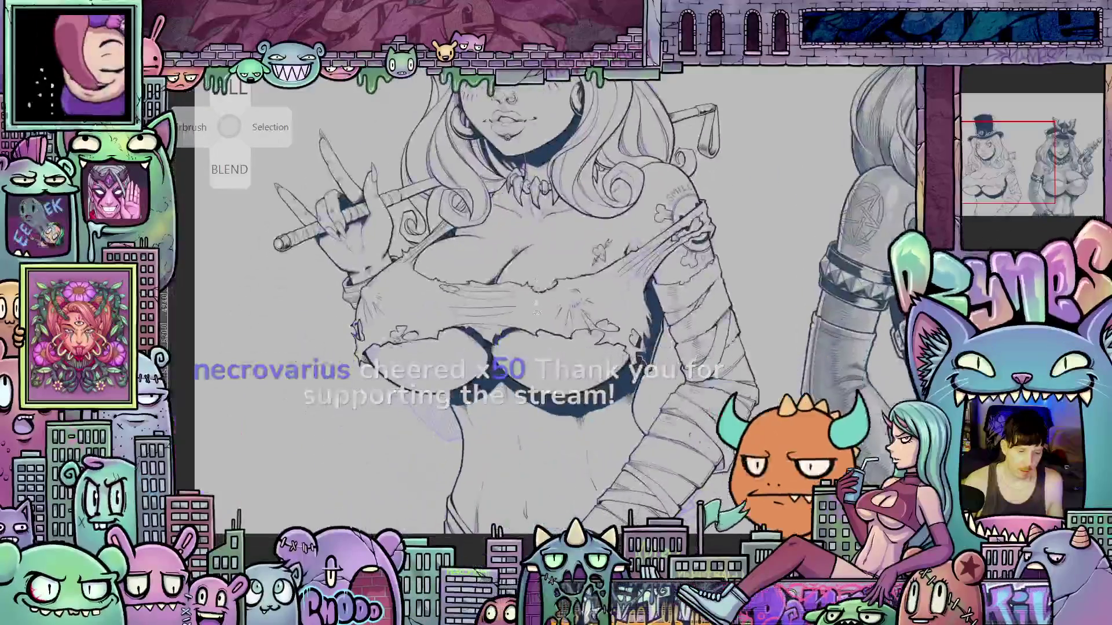
{"action": "scroll", "coordinate": [468, 401], "scroll_direction": "up", "scroll_amount": 3}
{"action": "scroll", "coordinate": [468, 401], "scroll_direction": "up", "scroll_amount": 3}
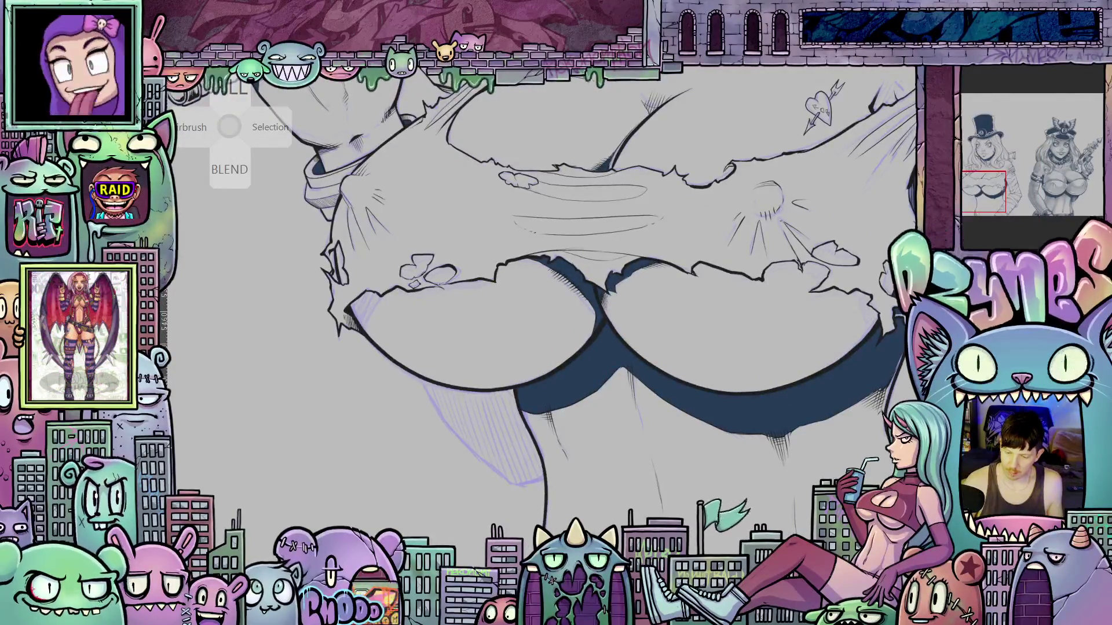
{"action": "scroll", "coordinate": [495, 433], "scroll_direction": "up", "scroll_amount": 2}
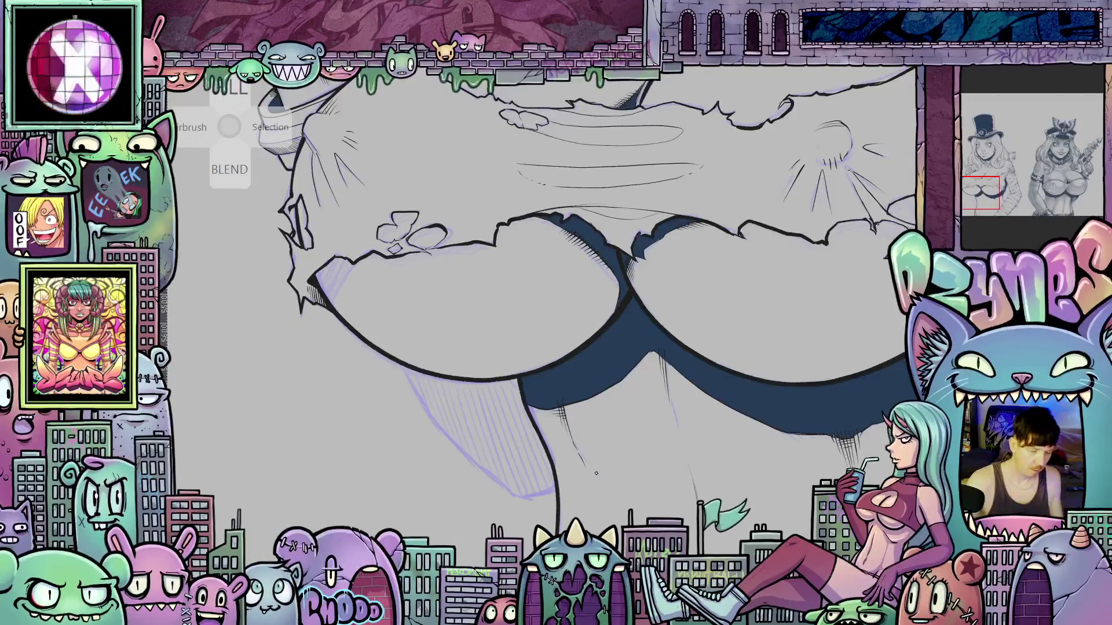
{"action": "left_click_drag", "start_coordinate": [590, 496], "coordinate": [643, 423]}
- Ink the top-hat woman's lower chest contour with bold lines and short hatching
{"action": "left_click_drag", "start_coordinate": [579, 348], "coordinate": [695, 324]}
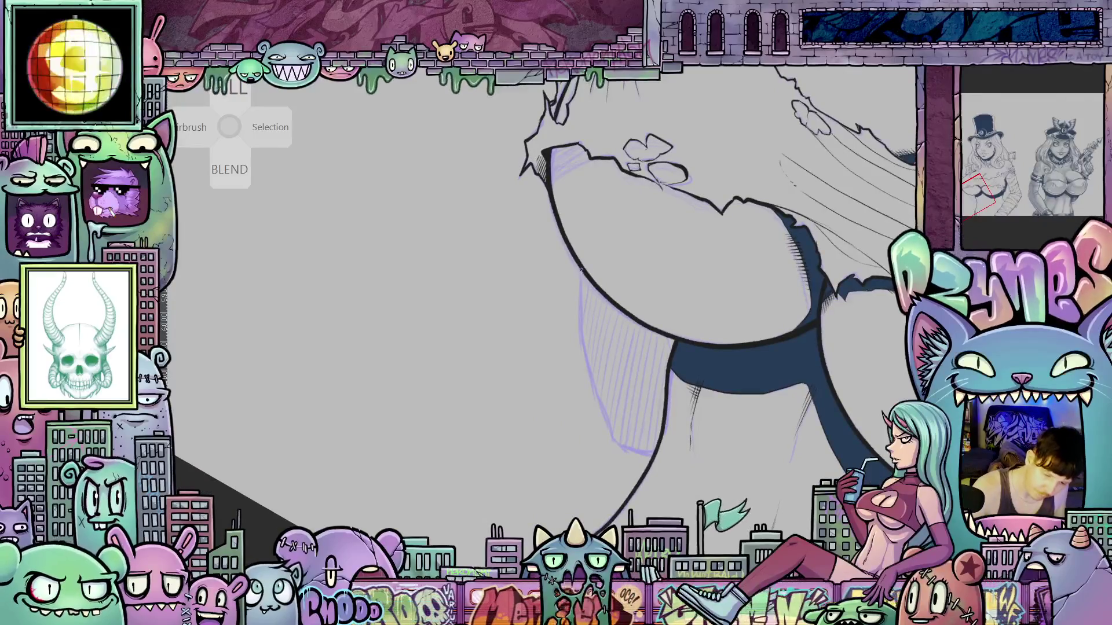
{"action": "left_click_drag", "start_coordinate": [581, 280], "coordinate": [582, 311]}
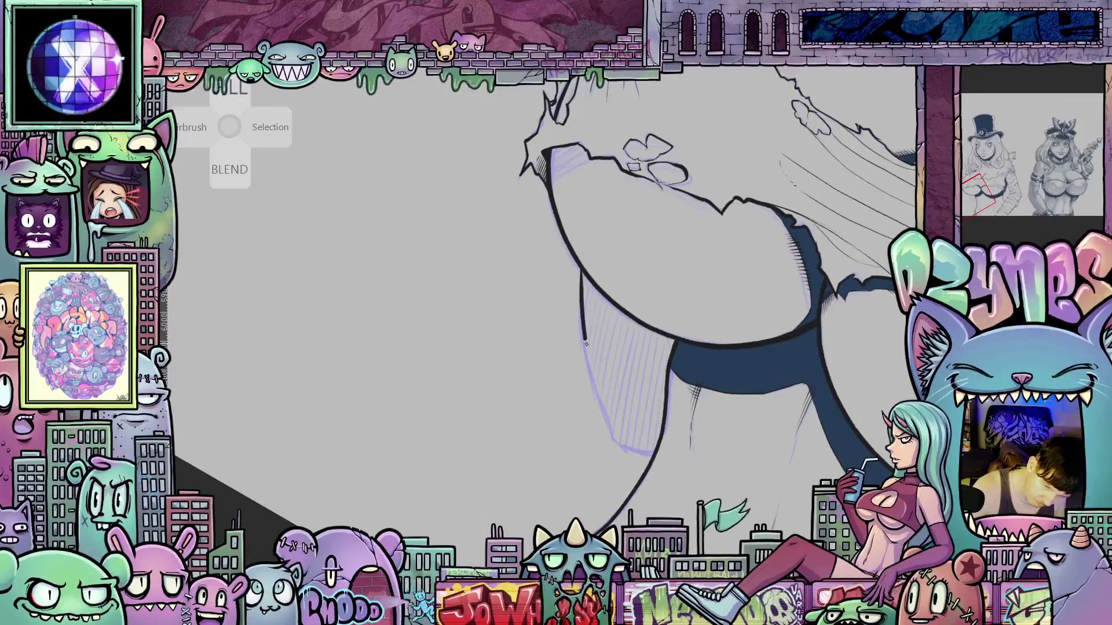
{"action": "left_click_drag", "start_coordinate": [593, 373], "coordinate": [619, 443]}
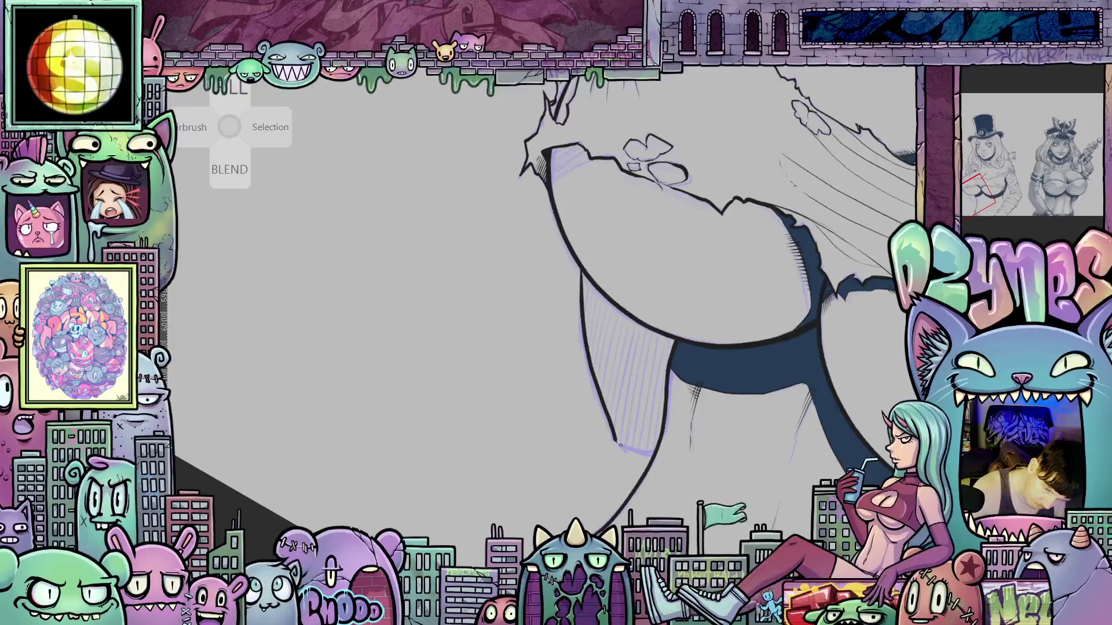
{"action": "mouse_move", "coordinate": [701, 434]}
{"action": "left_mouse_down"}
{"action": "mouse_move", "coordinate": [732, 440]}
{"action": "mouse_move", "coordinate": [694, 440]}
{"action": "mouse_move", "coordinate": [557, 397]}
{"action": "mouse_move", "coordinate": [557, 421]}
{"action": "mouse_move", "coordinate": [683, 386]}
{"action": "mouse_move", "coordinate": [892, 383]}
{"action": "mouse_move", "coordinate": [529, 305]}
{"action": "mouse_move", "coordinate": [534, 317]}
{"action": "left_mouse_up"}
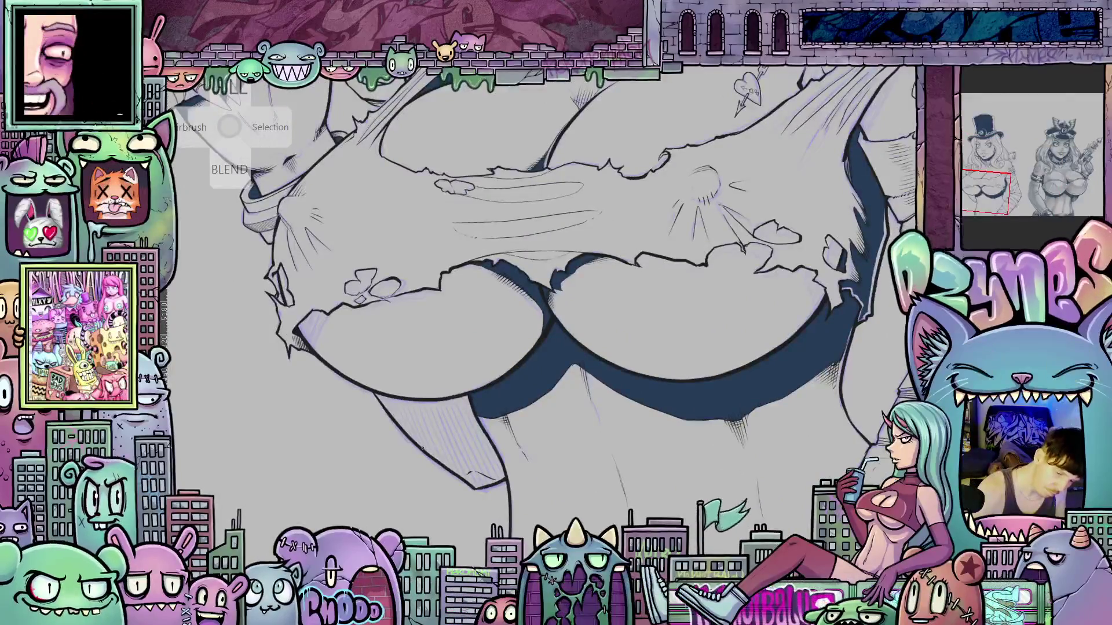
{"action": "mouse_move", "coordinate": [424, 451]}
{"action": "left_mouse_down"}
{"action": "mouse_move", "coordinate": [412, 432]}
{"action": "mouse_move", "coordinate": [419, 416]}
{"action": "left_mouse_up"}
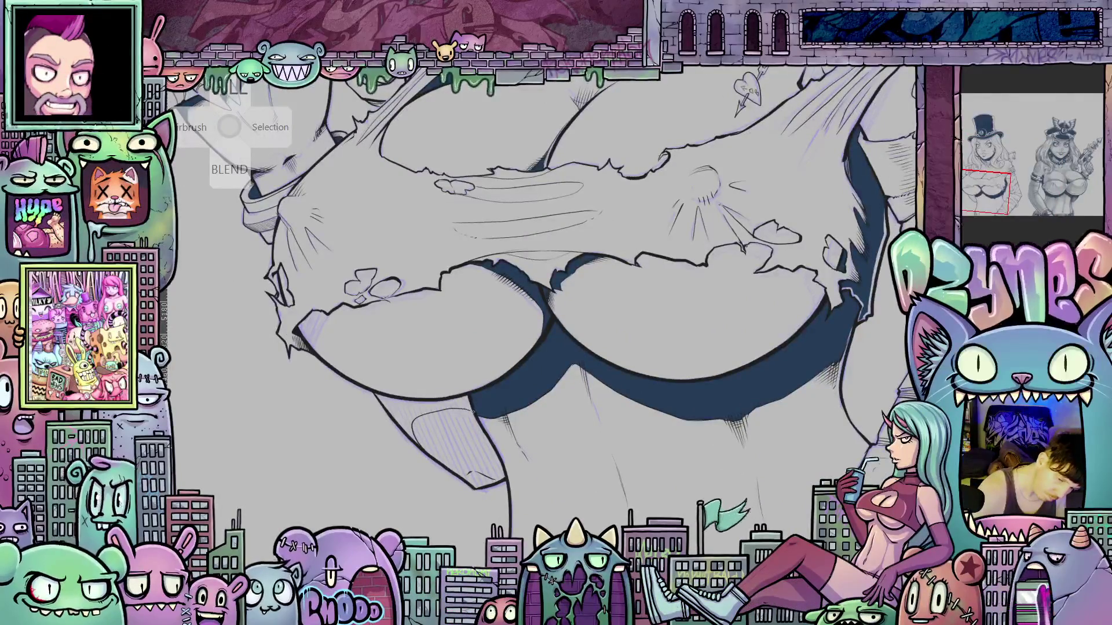
- Fill the gap beneath her chest dark blue and zoom out to the whole drawing
{"action": "scroll", "coordinate": [483, 420], "scroll_direction": "down", "scroll_amount": 2}
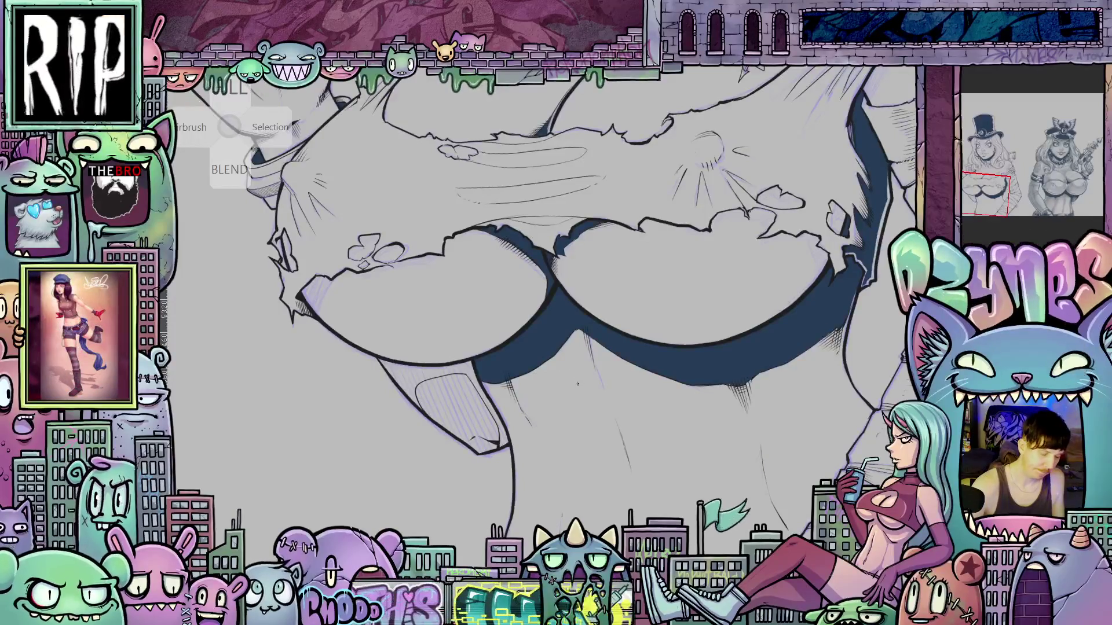
{"action": "left_click", "coordinate": [468, 366]}
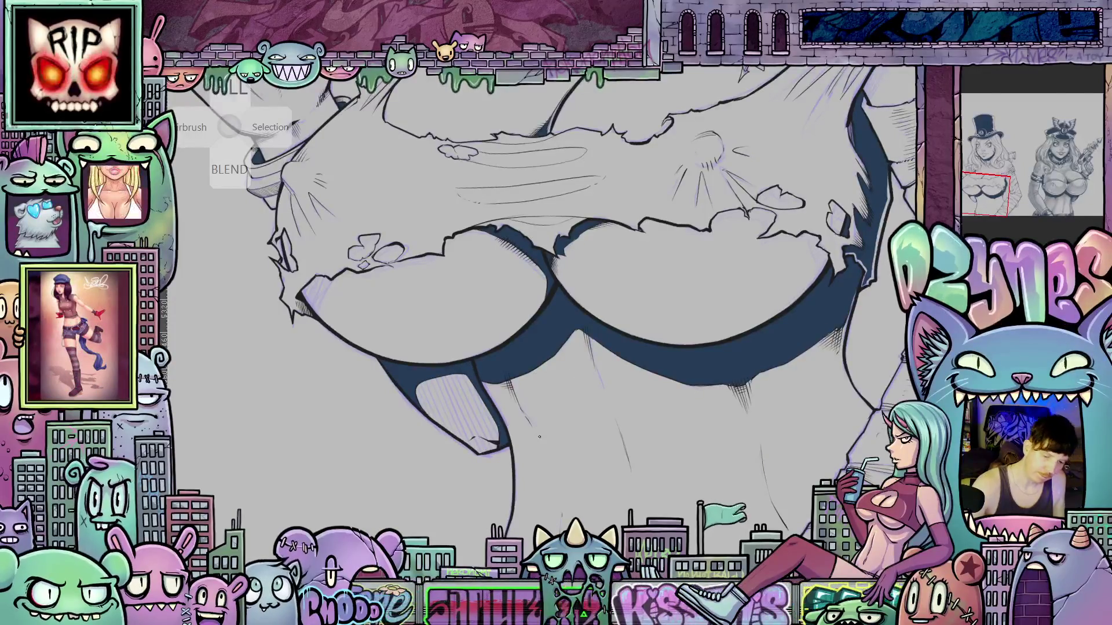
{"action": "key", "text": "ctrl+0"}
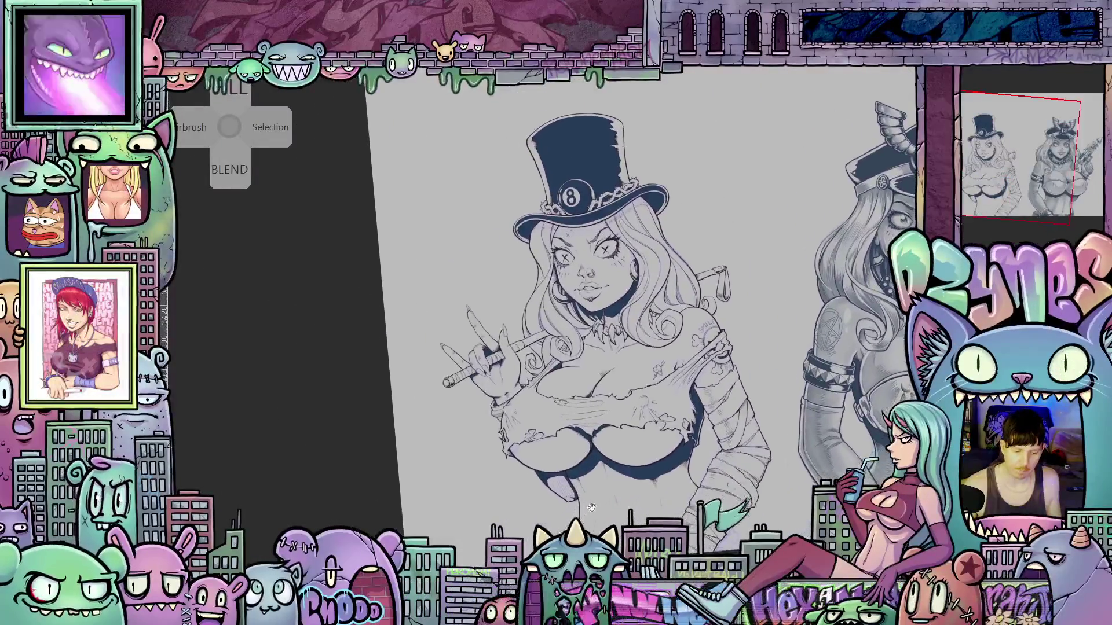
- View the police-cap woman's chest, then return to a horizontal close-up of the top-hat woman's chest
{"action": "mouse_move", "coordinate": [798, 521]}
{"action": "left_mouse_down"}
{"action": "mouse_move", "coordinate": [647, 468]}
{"action": "mouse_move", "coordinate": [565, 466]}
{"action": "mouse_move", "coordinate": [510, 483]}
{"action": "left_mouse_up"}
{"action": "scroll", "coordinate": [754, 379], "scroll_direction": "up", "scroll_amount": 6}
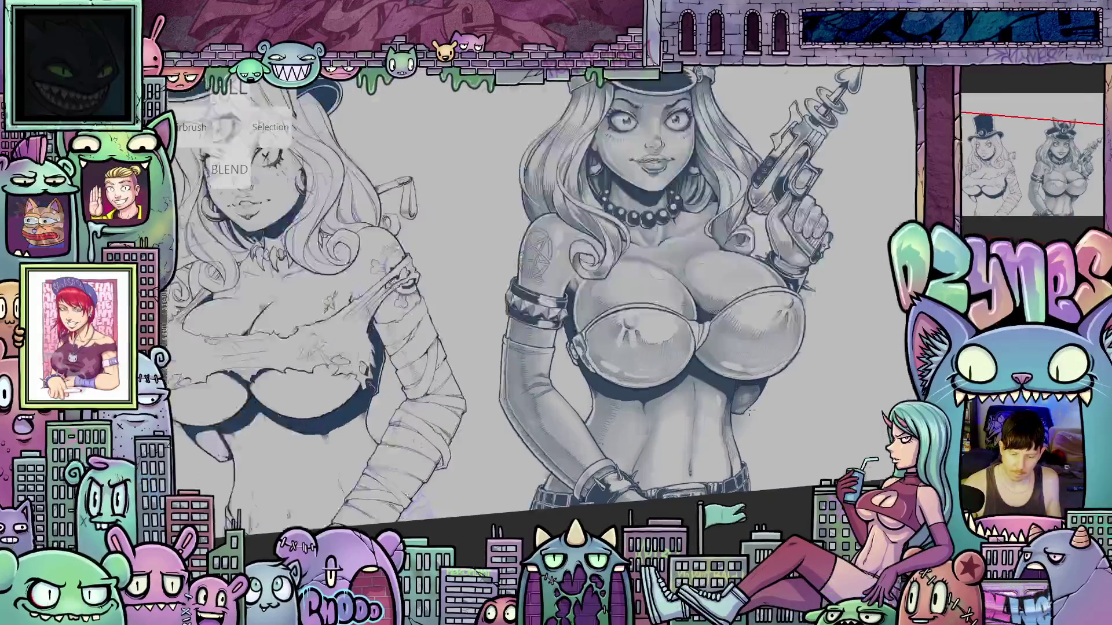
{"action": "scroll", "coordinate": [753, 379], "scroll_direction": "down", "scroll_amount": 3}
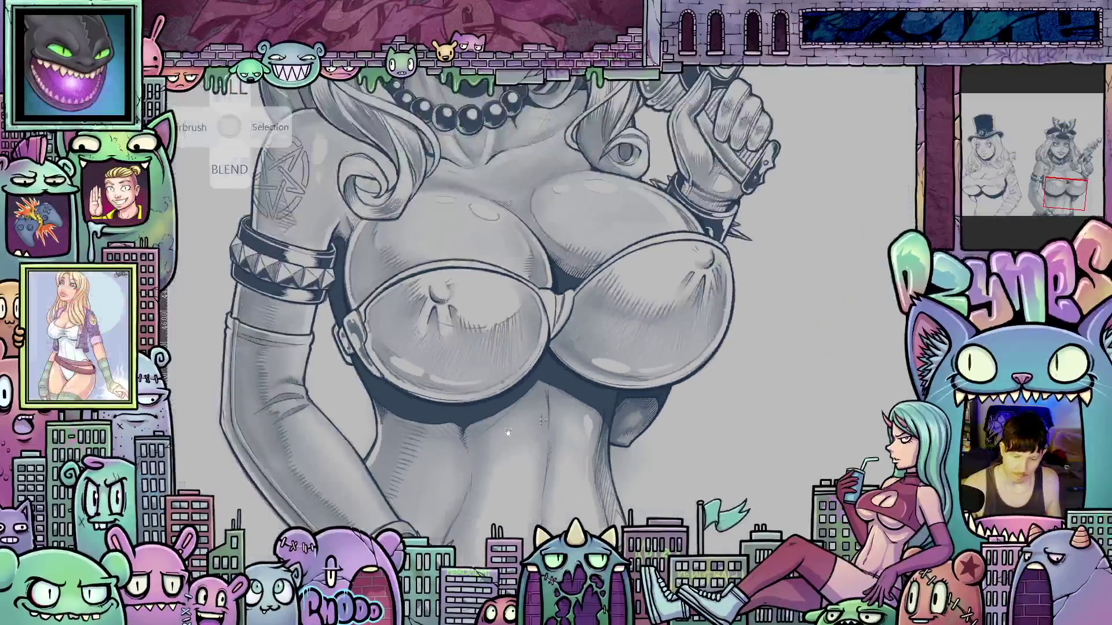
{"action": "left_click_drag", "start_coordinate": [191, 417], "coordinate": [425, 397]}
{"action": "scroll", "coordinate": [425, 396], "scroll_direction": "up", "scroll_amount": 4}
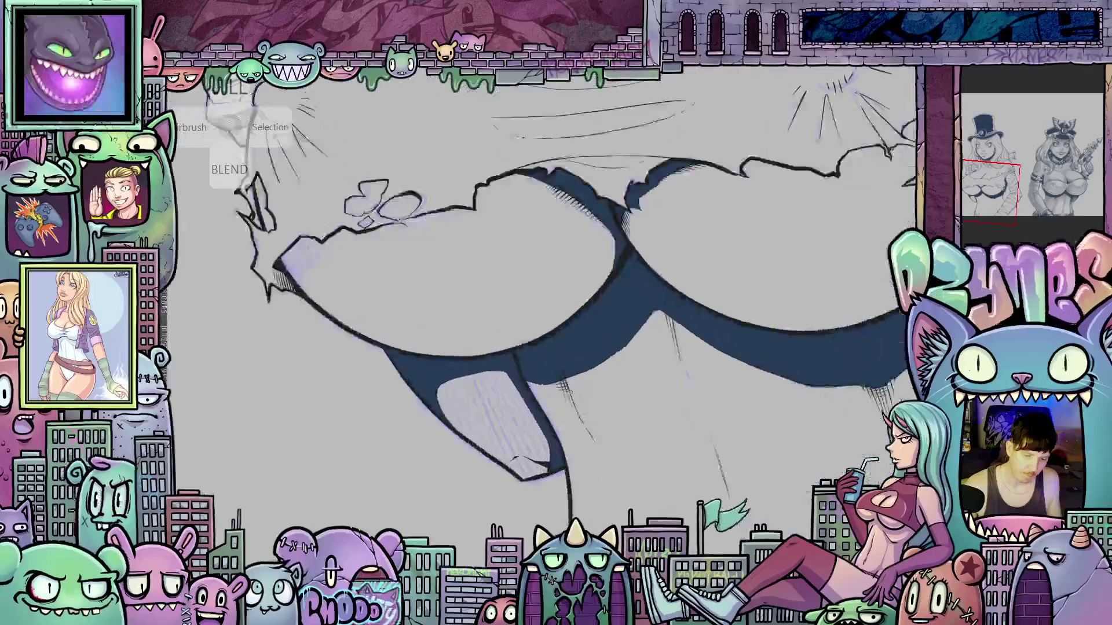
{"action": "scroll", "coordinate": [615, 493], "scroll_direction": "up", "scroll_amount": 2}
{"action": "left_click_drag", "start_coordinate": [615, 492], "coordinate": [488, 424]}
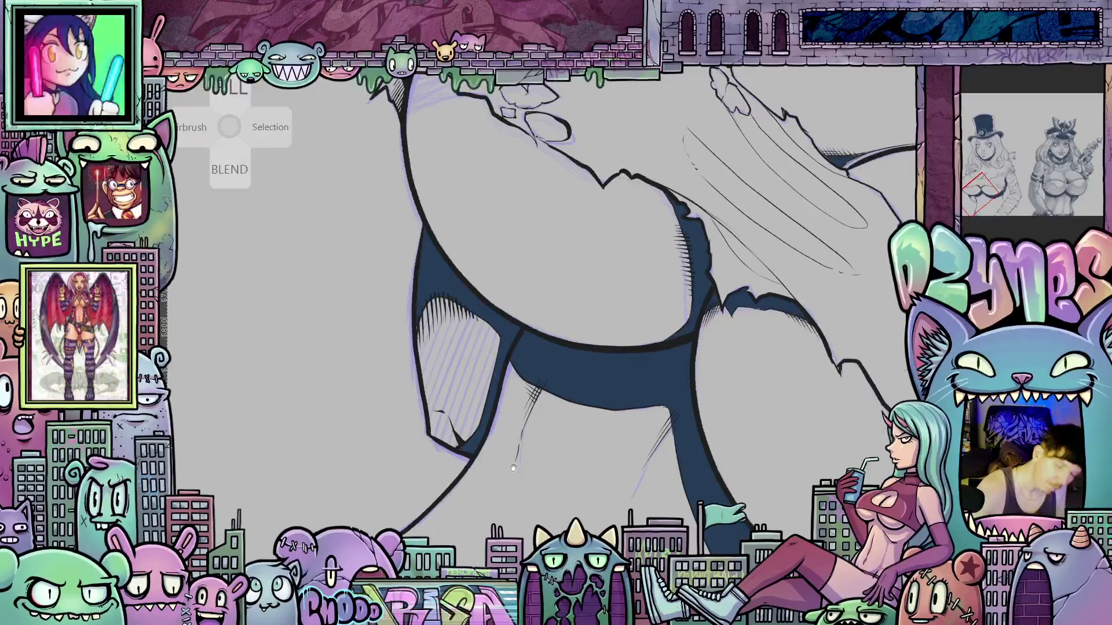
{"action": "left_click_drag", "start_coordinate": [463, 435], "coordinate": [440, 388]}
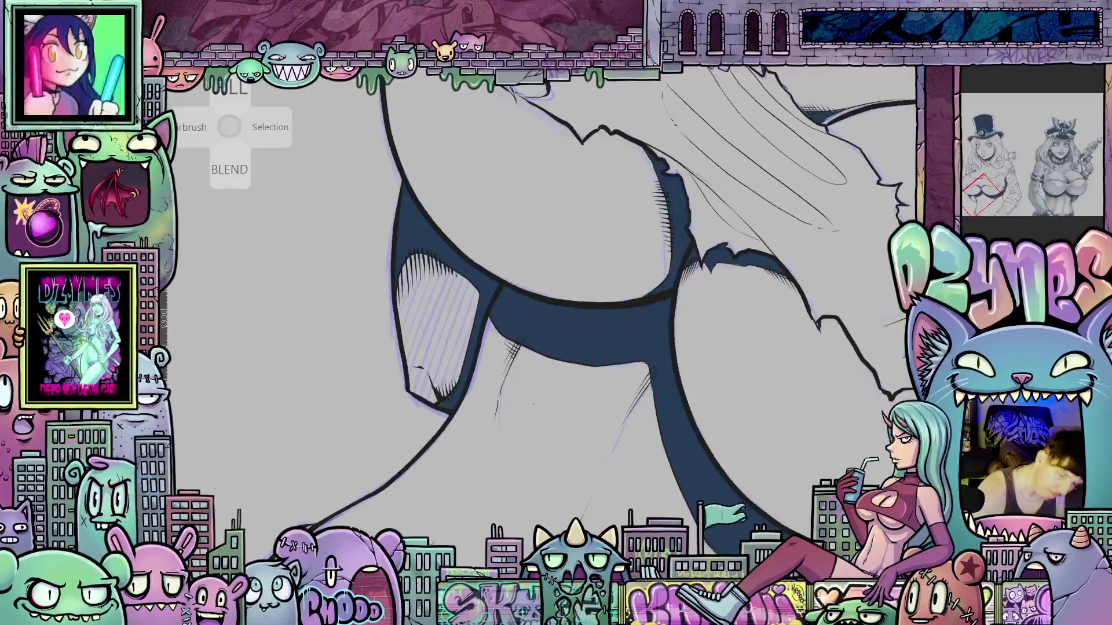
{"action": "left_click_drag", "start_coordinate": [533, 403], "coordinate": [703, 470]}
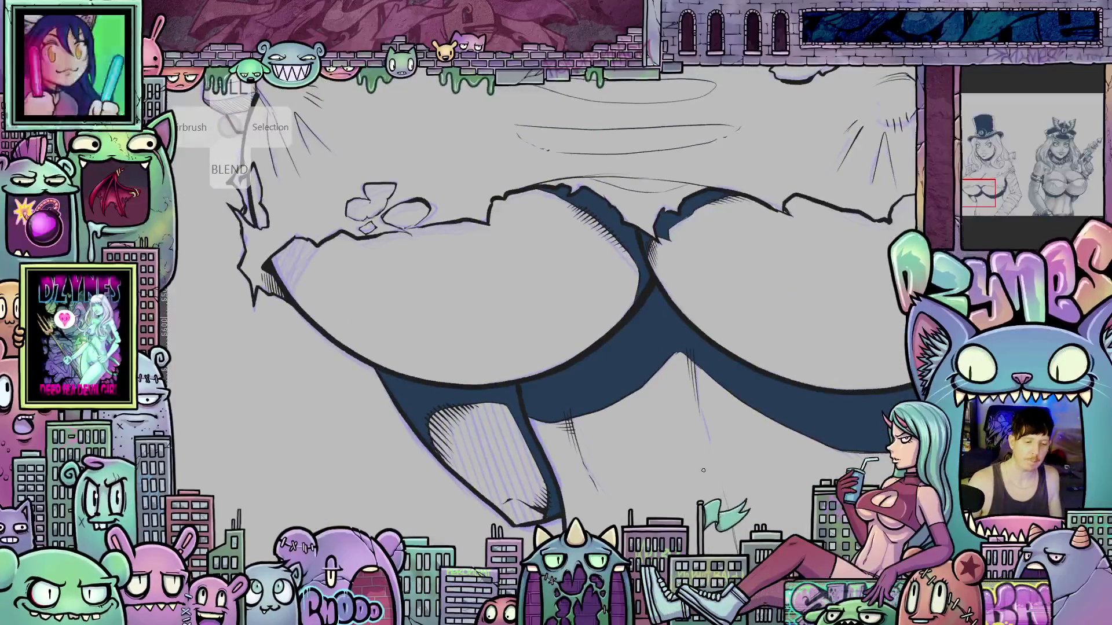
- Zoom and tilt onto the top-hat woman's face, closing in on her X-marked eyes and nose ring
{"action": "key", "text": "5"}
{"action": "scroll", "coordinate": [622, 446], "scroll_direction": "down", "scroll_amount": 5}
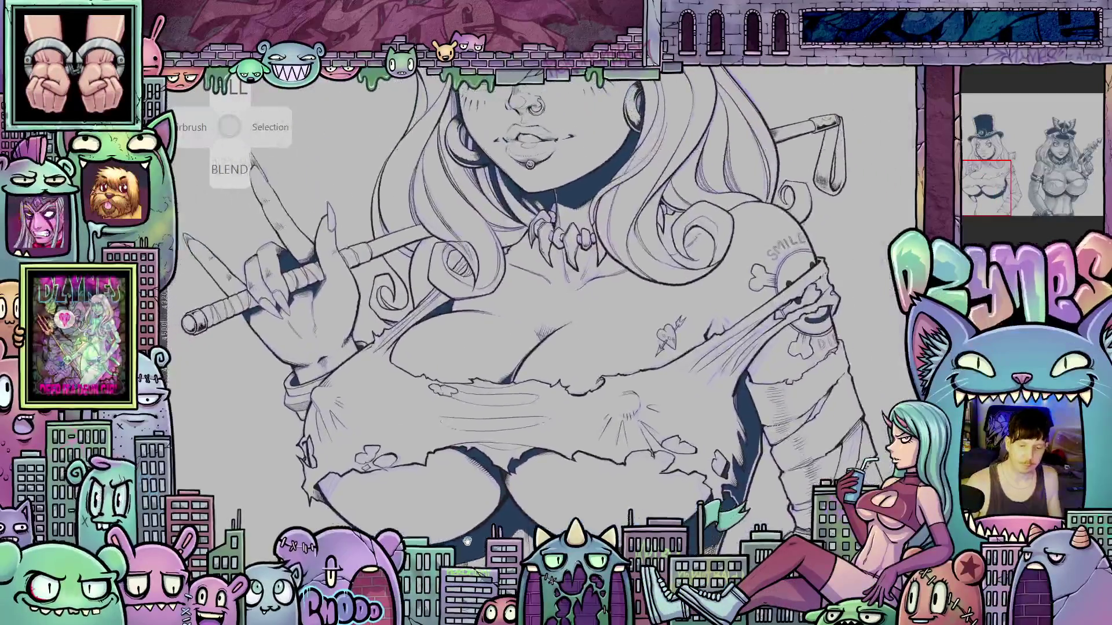
{"action": "left_click_drag", "start_coordinate": [512, 528], "coordinate": [461, 557]}
{"action": "mouse_move", "coordinate": [477, 194]}
{"action": "left_mouse_down"}
{"action": "mouse_move", "coordinate": [466, 297]}
{"action": "mouse_move", "coordinate": [668, 507]}
{"action": "left_mouse_up"}
{"action": "scroll", "coordinate": [467, 296], "scroll_direction": "up", "scroll_amount": 3}
{"action": "scroll", "coordinate": [668, 507], "scroll_direction": "up", "scroll_amount": 2}
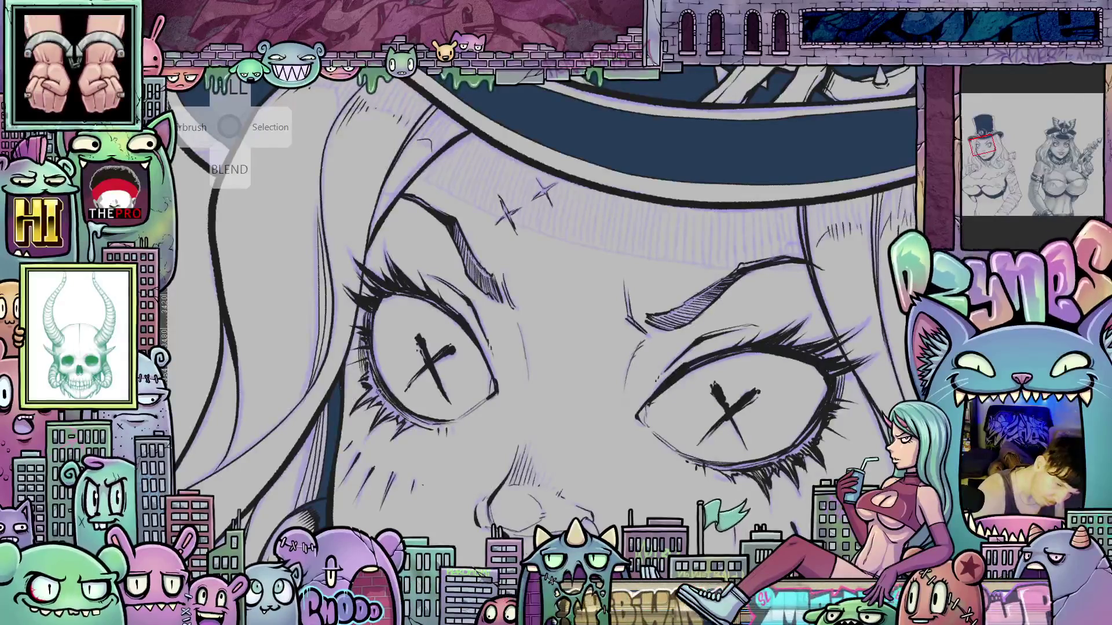
{"action": "mouse_move", "coordinate": [637, 406]}
{"action": "left_mouse_down"}
{"action": "mouse_move", "coordinate": [673, 463]}
{"action": "mouse_move", "coordinate": [407, 455]}
{"action": "left_mouse_up"}
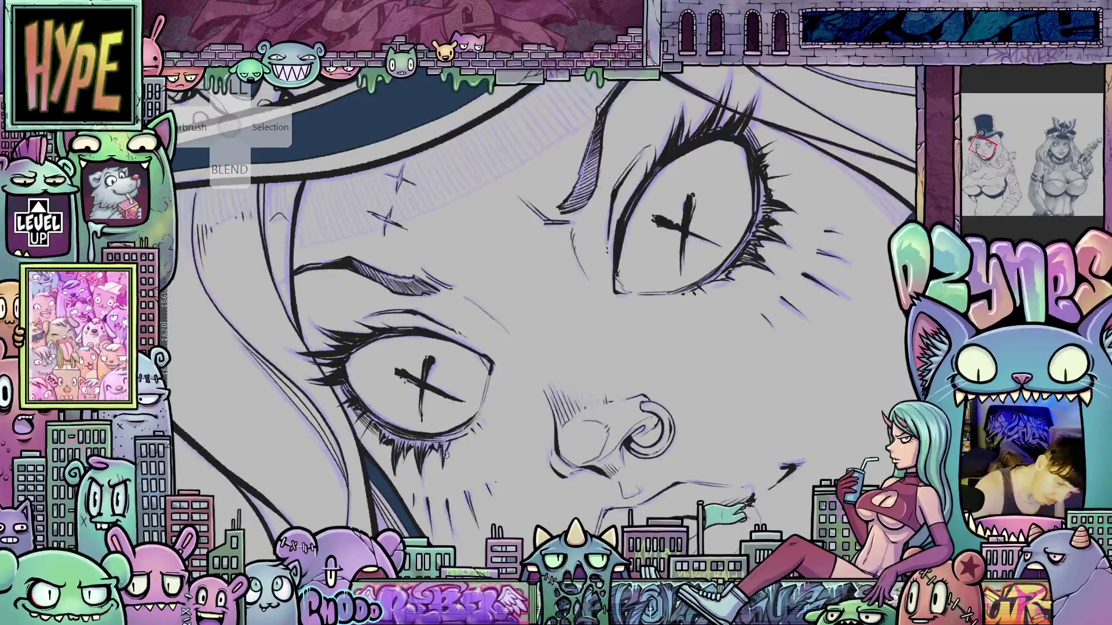
{"action": "left_click_drag", "start_coordinate": [444, 459], "coordinate": [492, 504]}
{"action": "left_click_drag", "start_coordinate": [481, 426], "coordinate": [473, 418]}
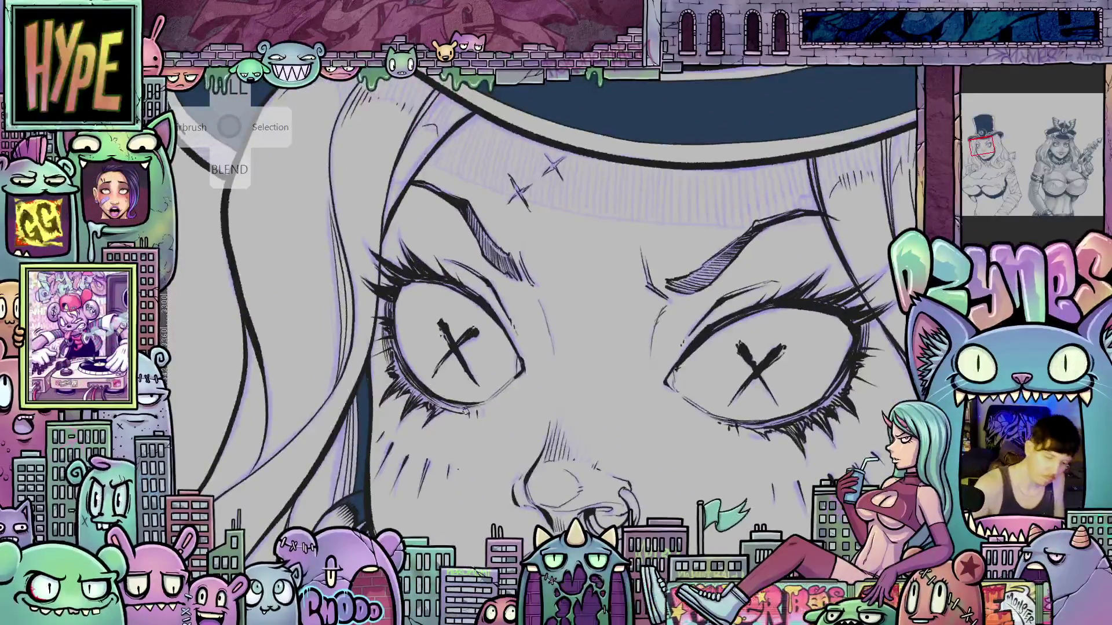
{"action": "left_click_drag", "start_coordinate": [549, 397], "coordinate": [718, 474]}
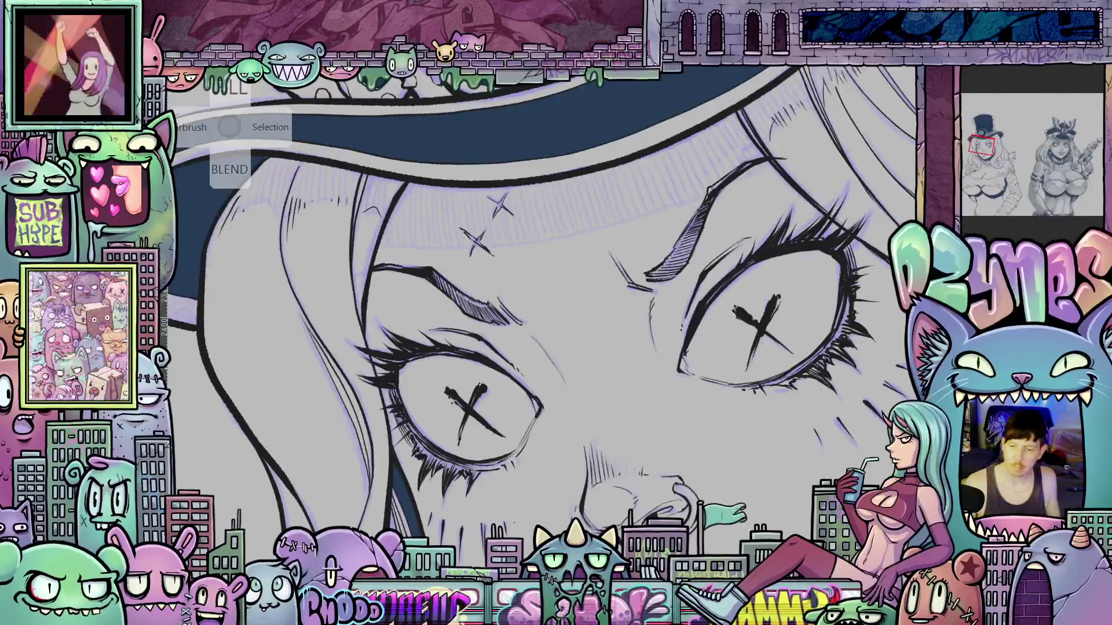
- Reset the view, jump back via the navigator, and frame both X-eyes upright in close-up
{"action": "key", "text": "ctrl+0"}
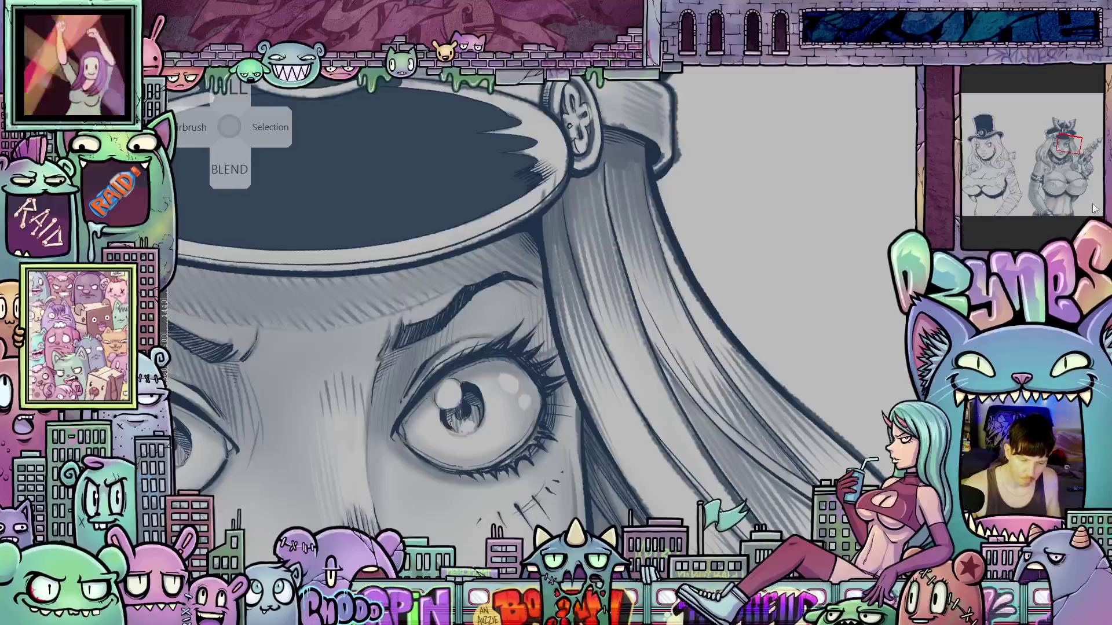
{"action": "left_click", "coordinate": [979, 146]}
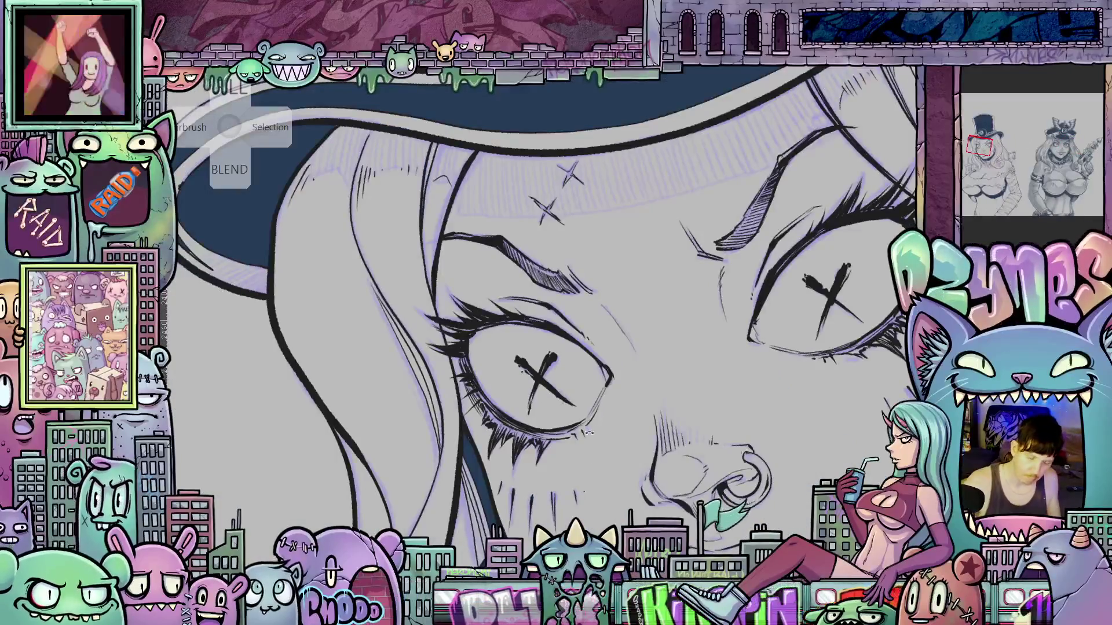
{"action": "left_click_drag", "start_coordinate": [588, 433], "coordinate": [468, 333]}
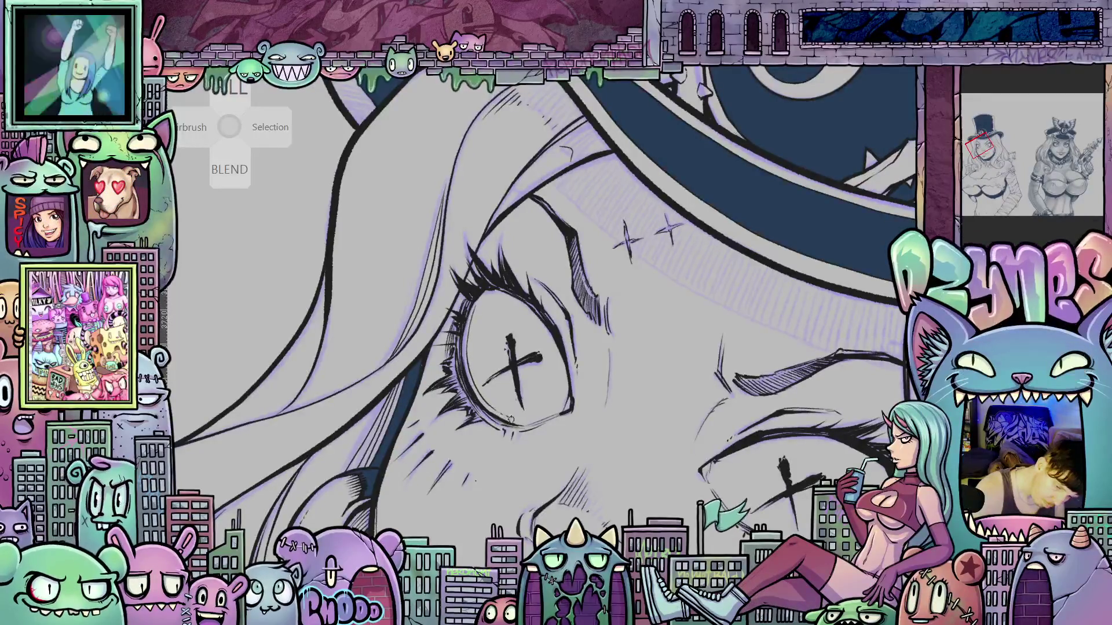
{"action": "key", "text": "ctrl+0"}
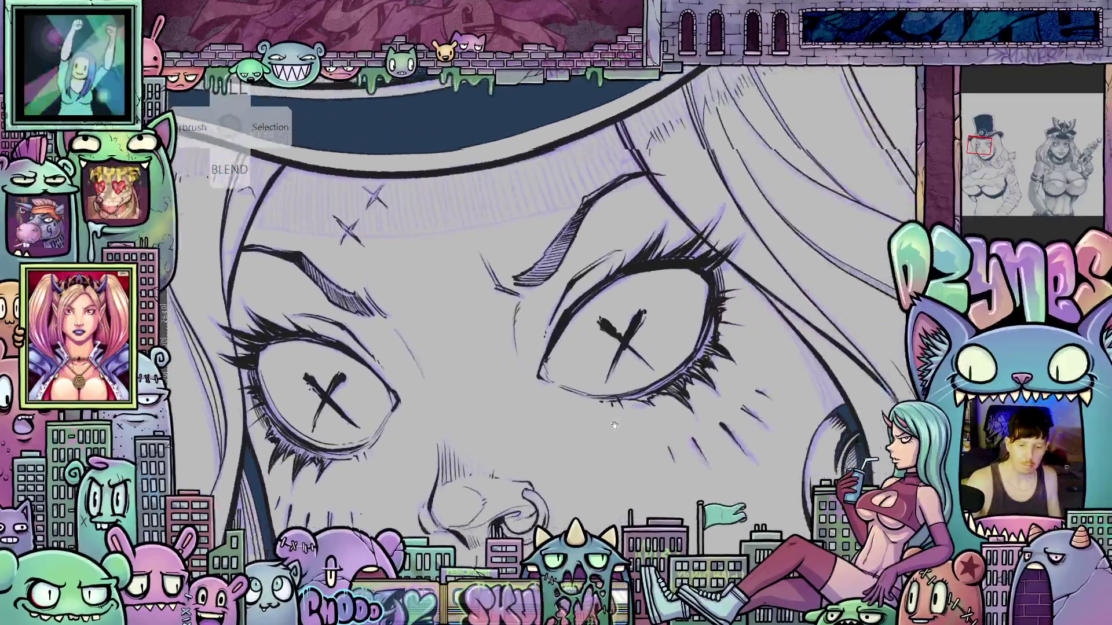
{"action": "left_click_drag", "start_coordinate": [614, 426], "coordinate": [518, 334]}
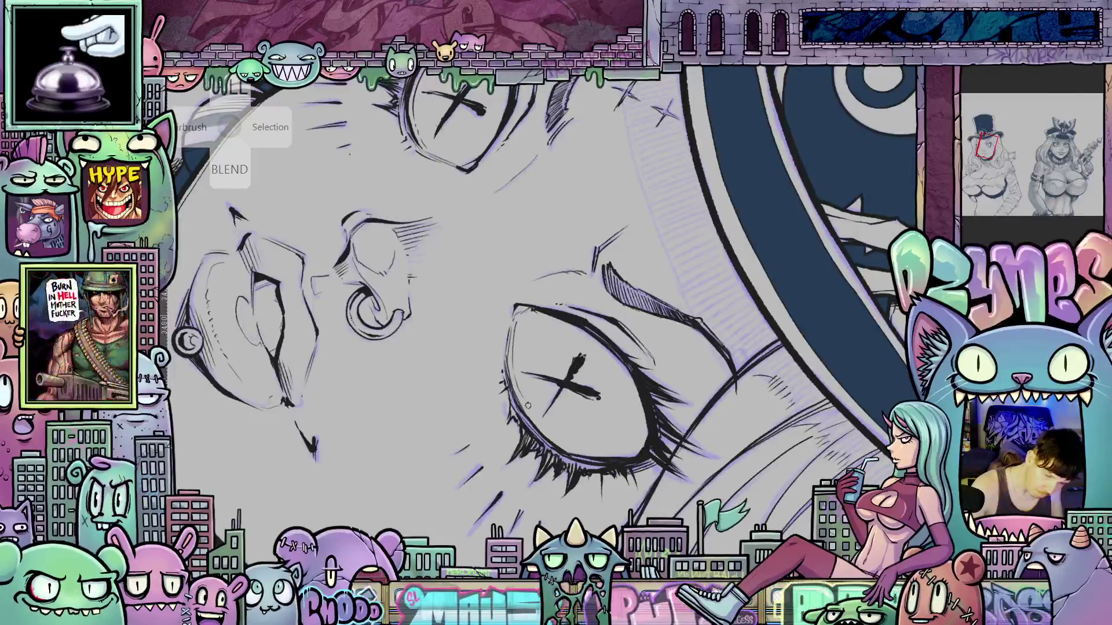
{"action": "mouse_move", "coordinate": [519, 391]}
{"action": "left_mouse_down"}
{"action": "mouse_move", "coordinate": [527, 405]}
{"action": "mouse_move", "coordinate": [515, 409]}
{"action": "left_mouse_up"}
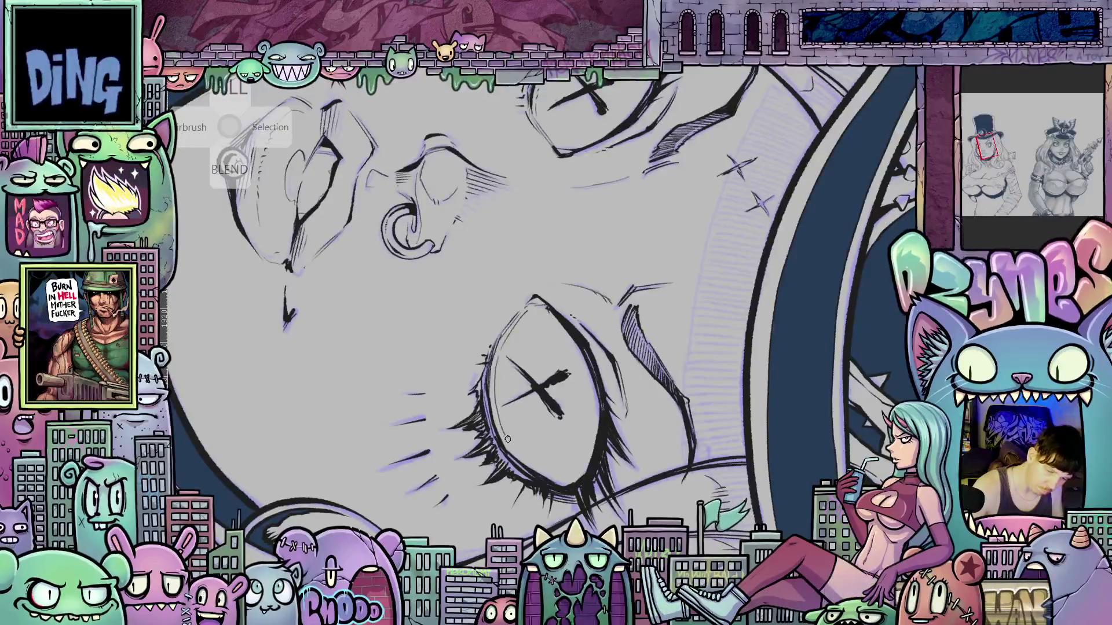
{"action": "left_click_drag", "start_coordinate": [603, 501], "coordinate": [714, 227]}
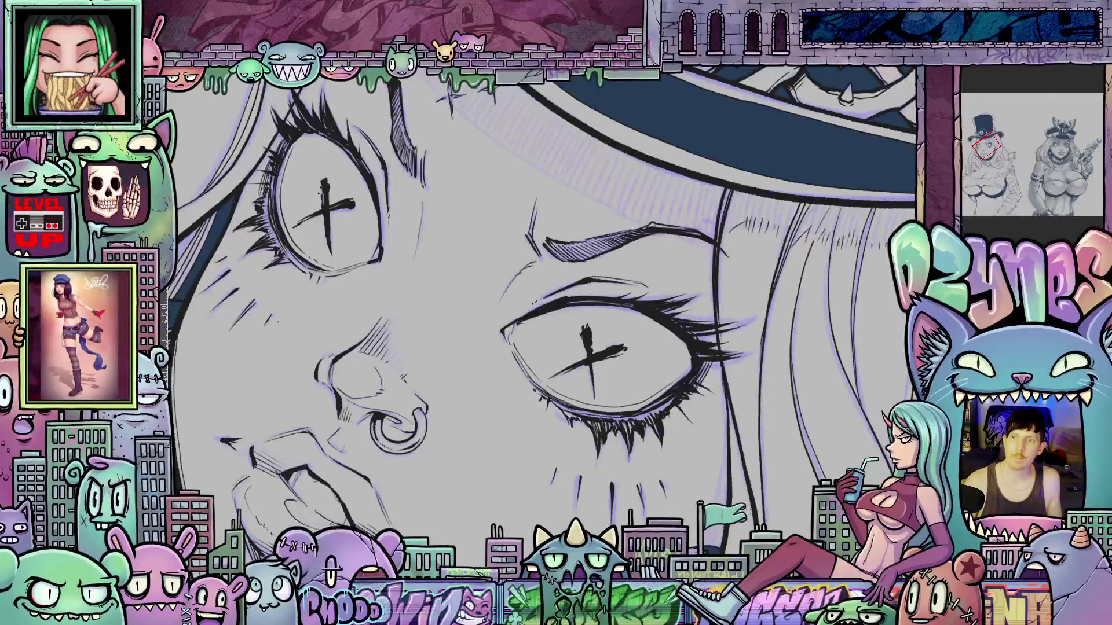
- Zoom out to the whole top-hat figure, then zoom back in on her bandaged forearm
{"action": "scroll", "coordinate": [488, 227], "scroll_direction": "down", "scroll_amount": 3}
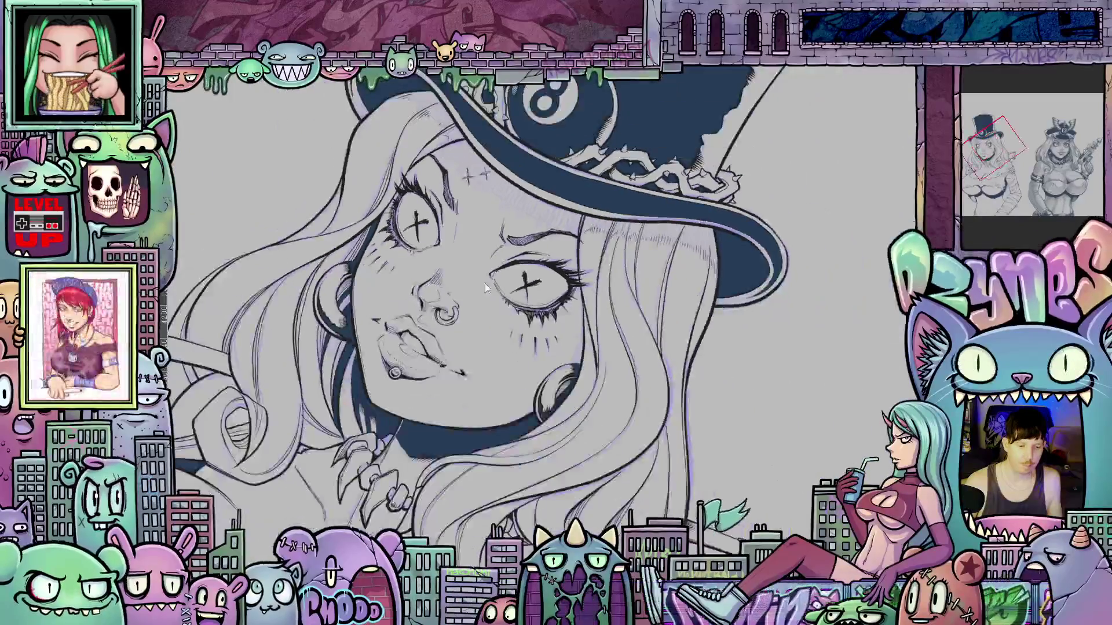
{"action": "scroll", "coordinate": [496, 334], "scroll_direction": "down", "scroll_amount": 3}
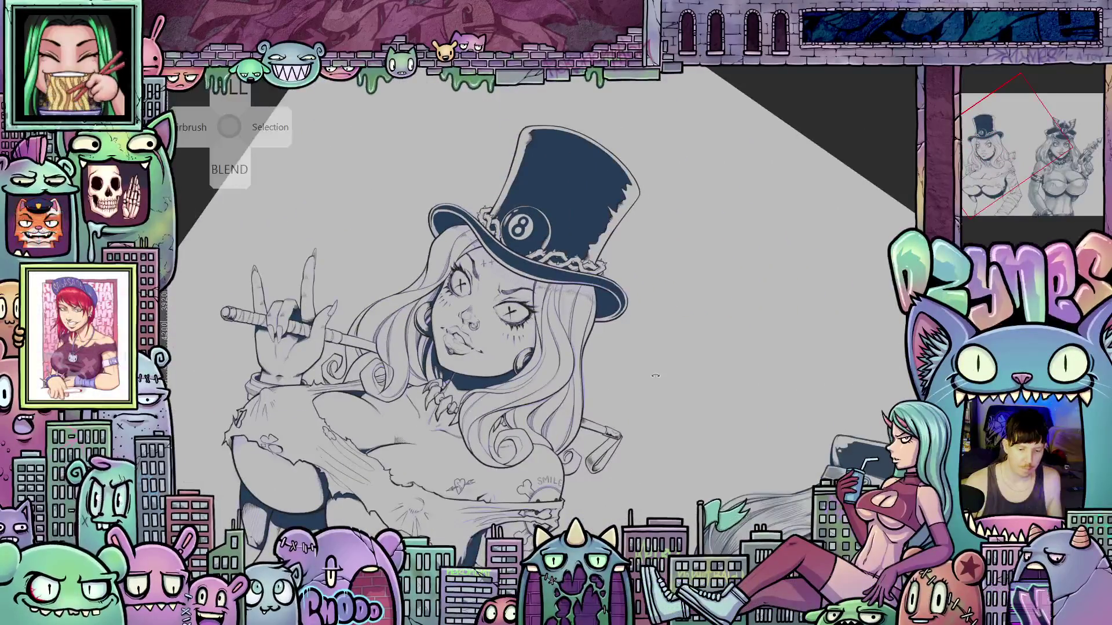
{"action": "scroll", "coordinate": [689, 321], "scroll_direction": "up", "scroll_amount": 3}
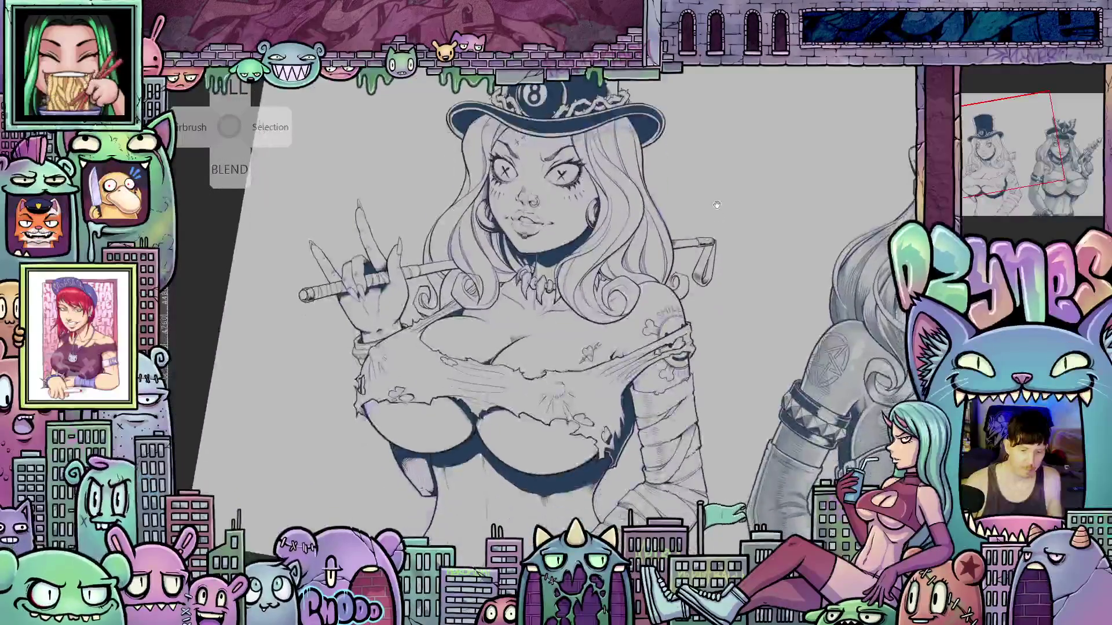
{"action": "scroll", "coordinate": [697, 290], "scroll_direction": "up", "scroll_amount": 5}
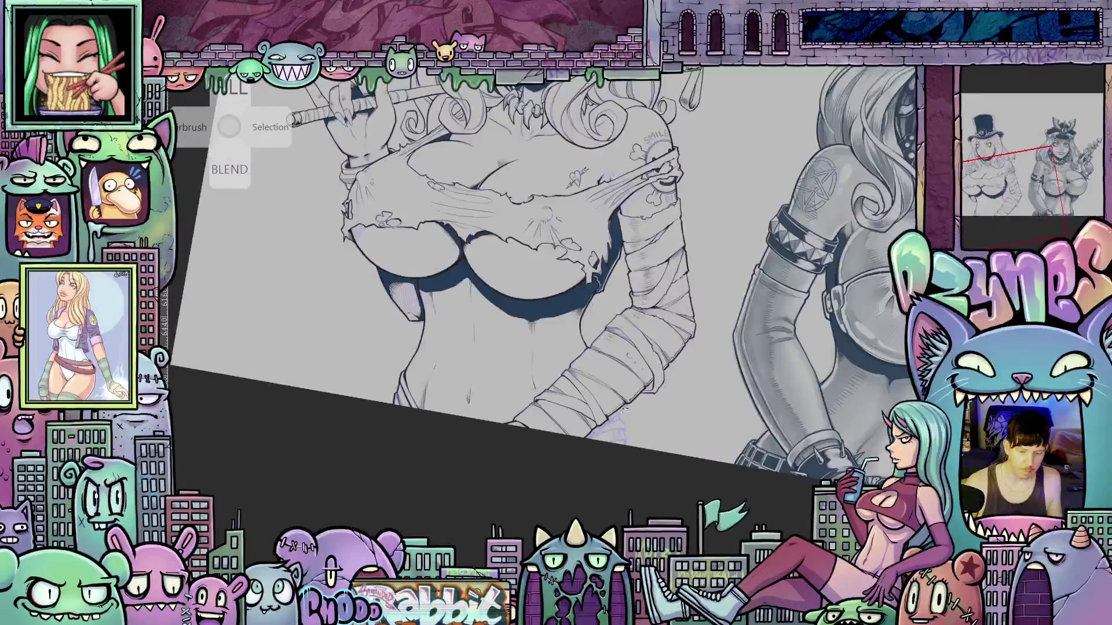
{"action": "scroll", "coordinate": [544, 289], "scroll_direction": "up", "scroll_amount": 2}
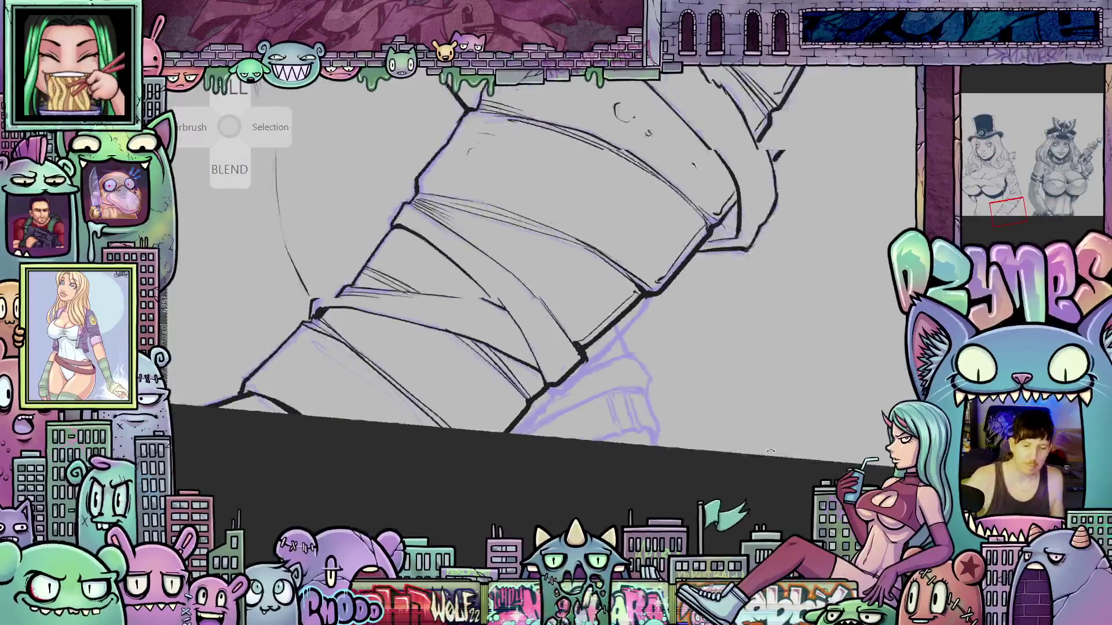
{"action": "scroll", "coordinate": [544, 289], "scroll_direction": "up", "scroll_amount": 3}
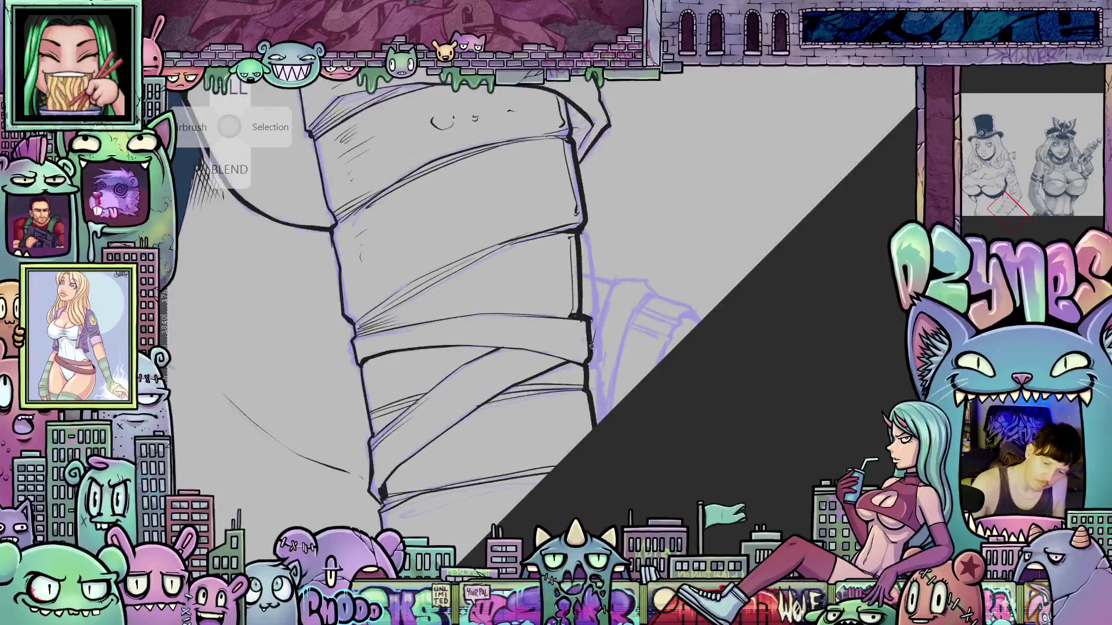
- Trace the sketched shape at the forearm's end with bold black ink strokes
{"action": "left_click_drag", "start_coordinate": [591, 346], "coordinate": [599, 322]}
{"action": "mouse_move", "coordinate": [641, 280]}
{"action": "left_mouse_down"}
{"action": "mouse_move", "coordinate": [653, 292]}
{"action": "mouse_move", "coordinate": [622, 335]}
{"action": "left_mouse_up"}
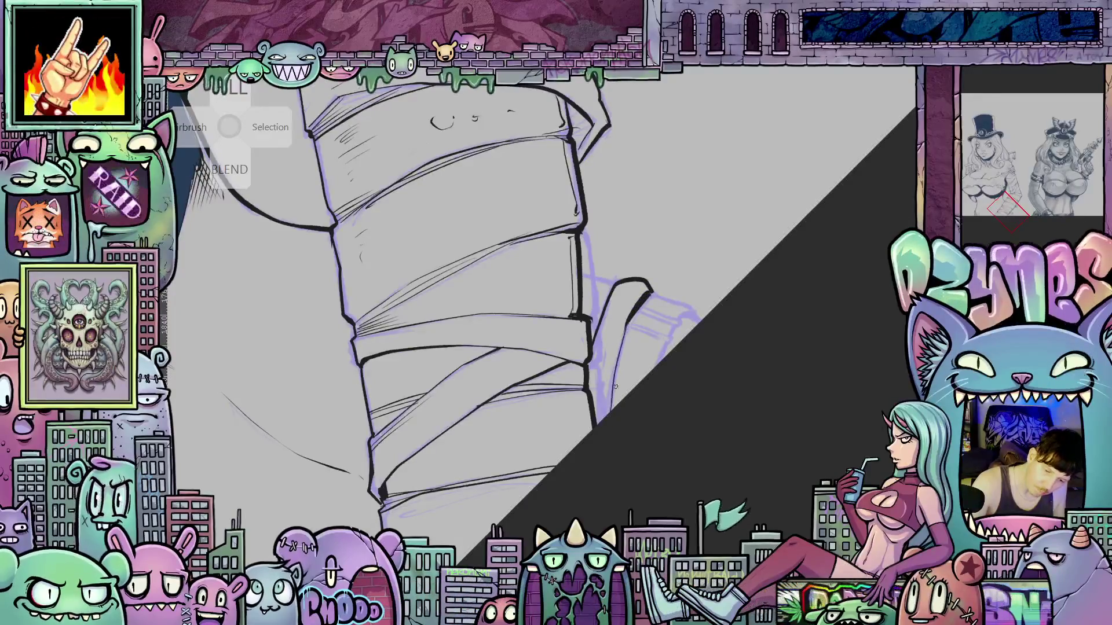
{"action": "key", "text": "asciicircum"}
{"action": "key", "text": "asciicircum"}
{"action": "key", "text": "asciicircum"}
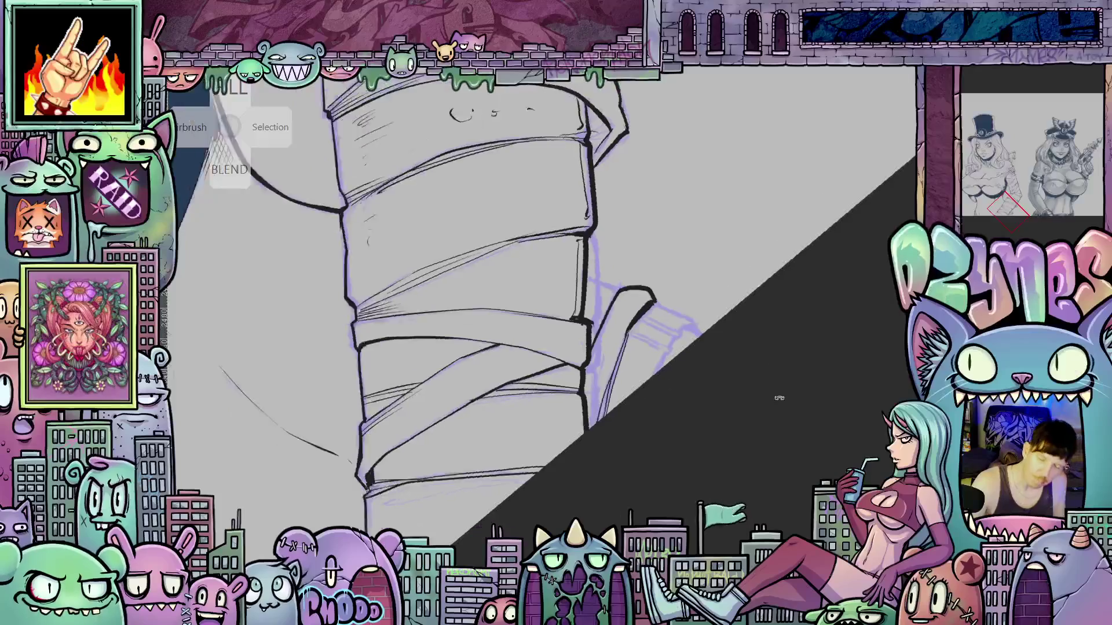
{"action": "left_click_drag", "start_coordinate": [634, 408], "coordinate": [635, 469]}
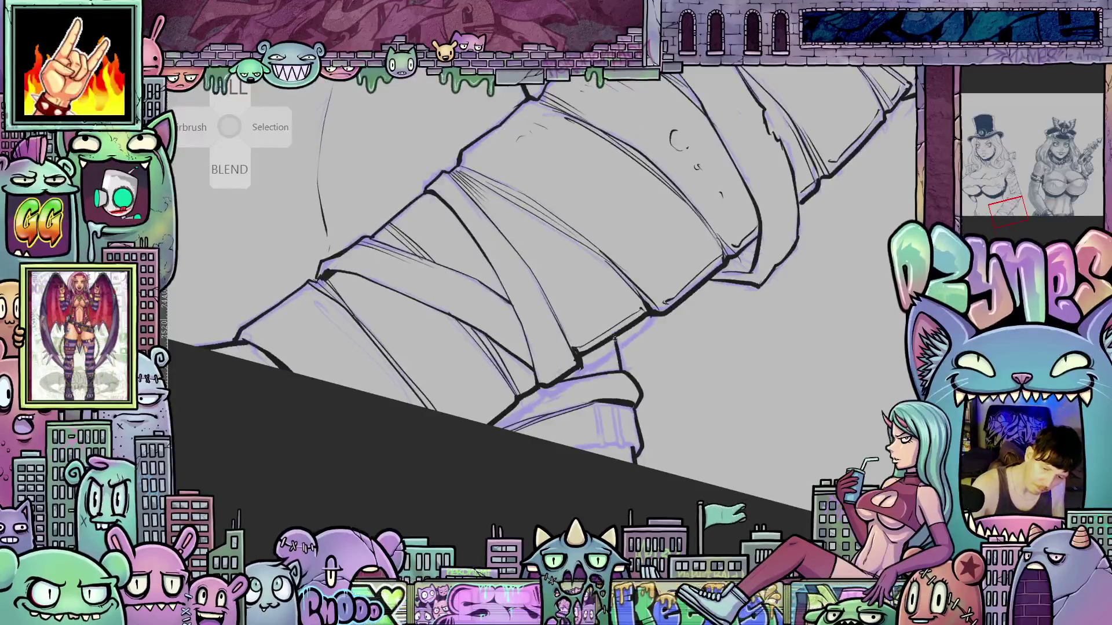
- Rotate the canvas around the arm, then pull back to an upright view including the right figure
{"action": "left_click_drag", "start_coordinate": [619, 376], "coordinate": [644, 327]}
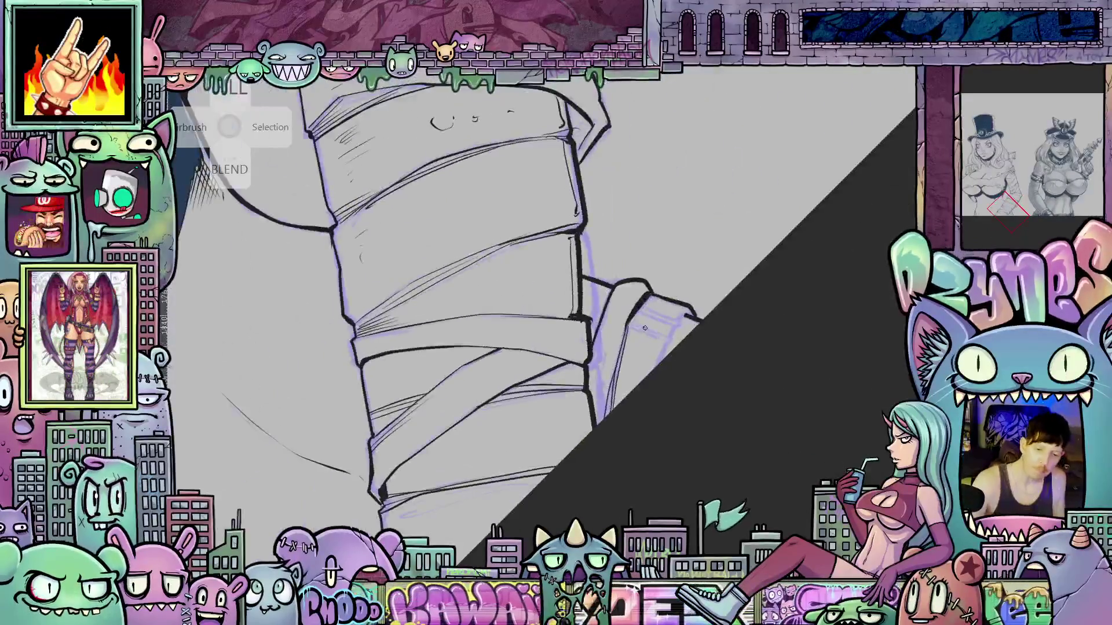
{"action": "left_click_drag", "start_coordinate": [760, 361], "coordinate": [609, 410]}
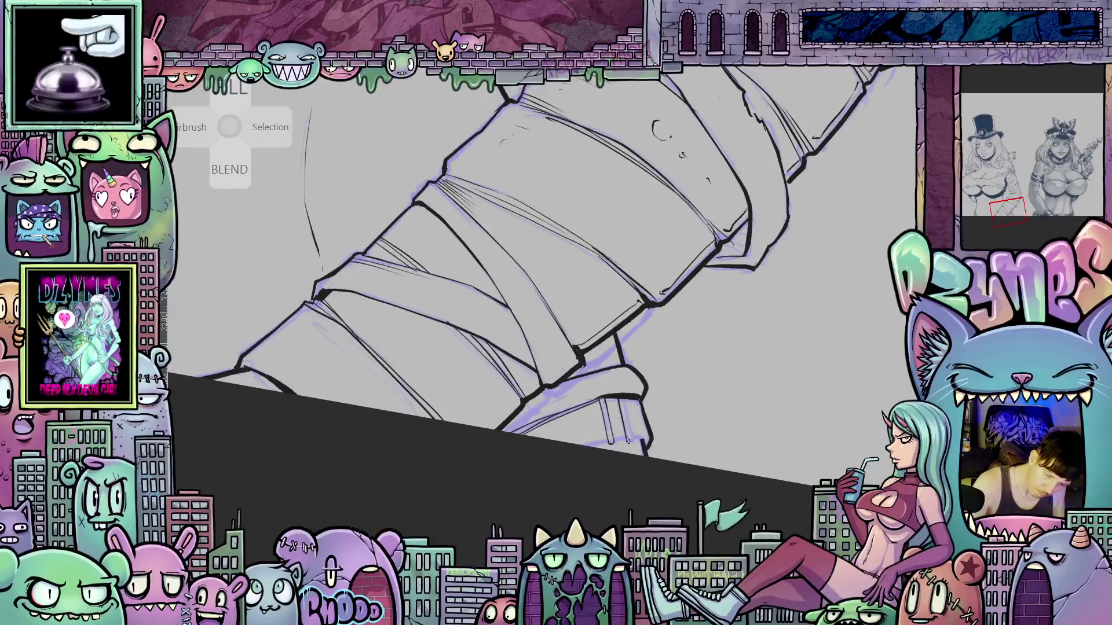
{"action": "left_click_drag", "start_coordinate": [628, 403], "coordinate": [678, 317]}
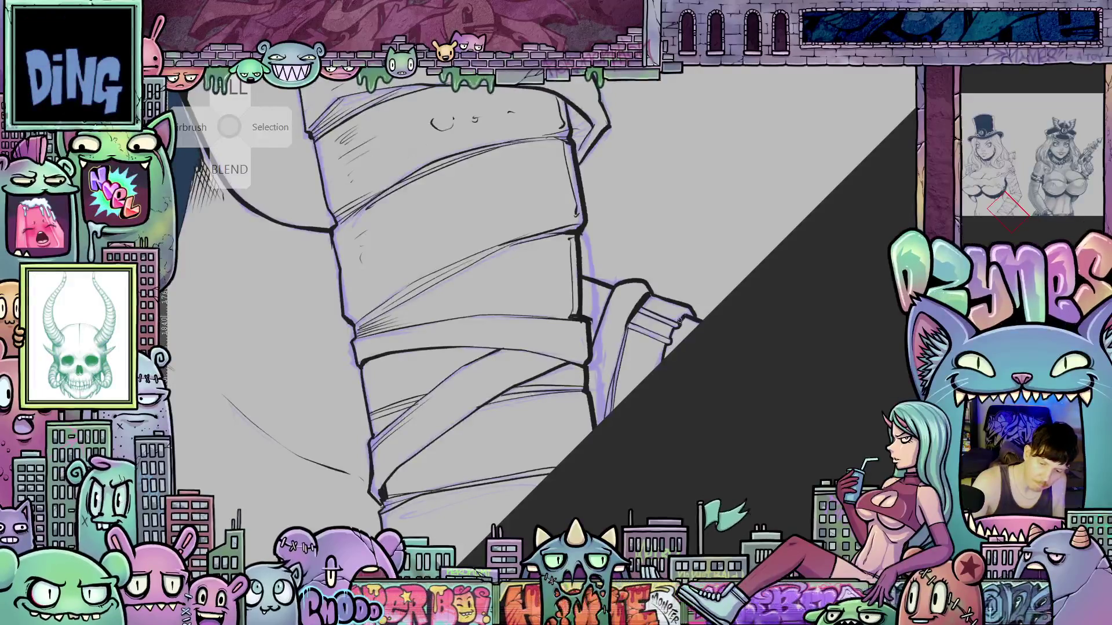
{"action": "left_click_drag", "start_coordinate": [756, 335], "coordinate": [655, 431]}
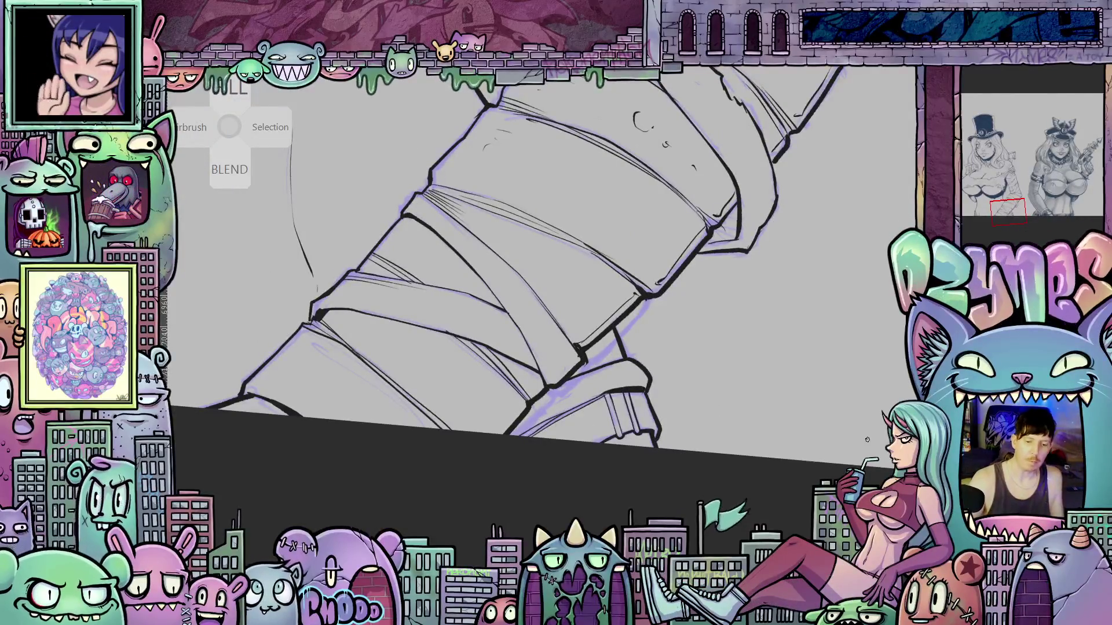
{"action": "mouse_move", "coordinate": [825, 446]}
{"action": "left_mouse_down"}
{"action": "mouse_move", "coordinate": [782, 427]}
{"action": "mouse_move", "coordinate": [799, 579]}
{"action": "left_mouse_up"}
{"action": "mouse_move", "coordinate": [605, 543]}
{"action": "left_mouse_down"}
{"action": "mouse_move", "coordinate": [547, 528]}
{"action": "mouse_move", "coordinate": [562, 418]}
{"action": "left_mouse_up"}
{"action": "scroll", "coordinate": [689, 417], "scroll_direction": "up", "scroll_amount": 5}
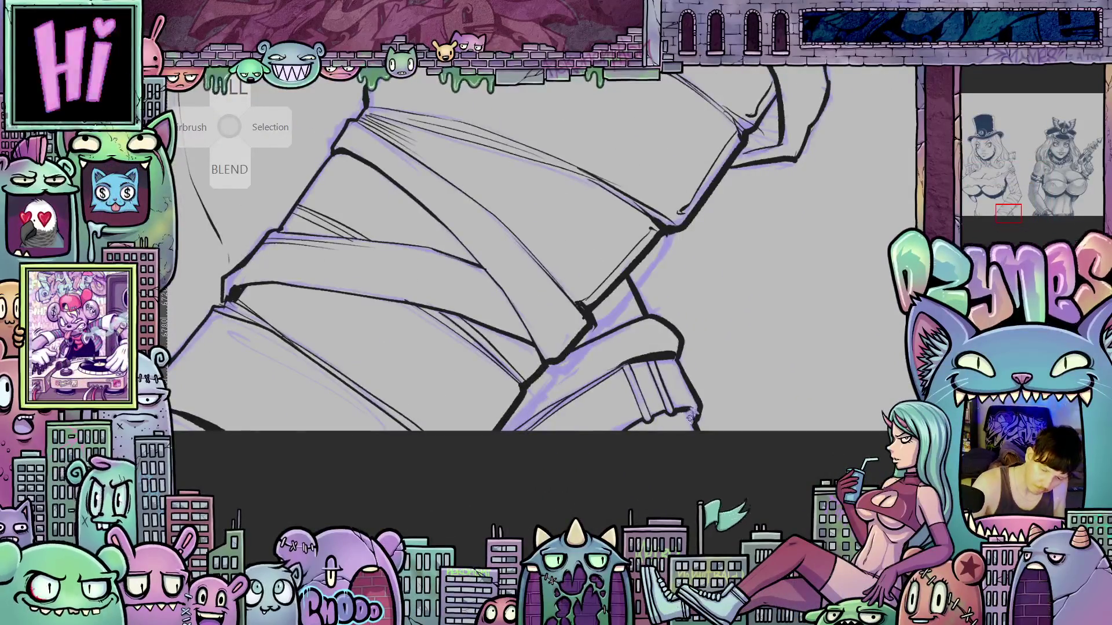
- Zoom out and rotate the canvas so the whole arm, SMILE patch to wrist, lies near horizontal
{"action": "scroll", "coordinate": [694, 418], "scroll_direction": "down", "scroll_amount": 5}
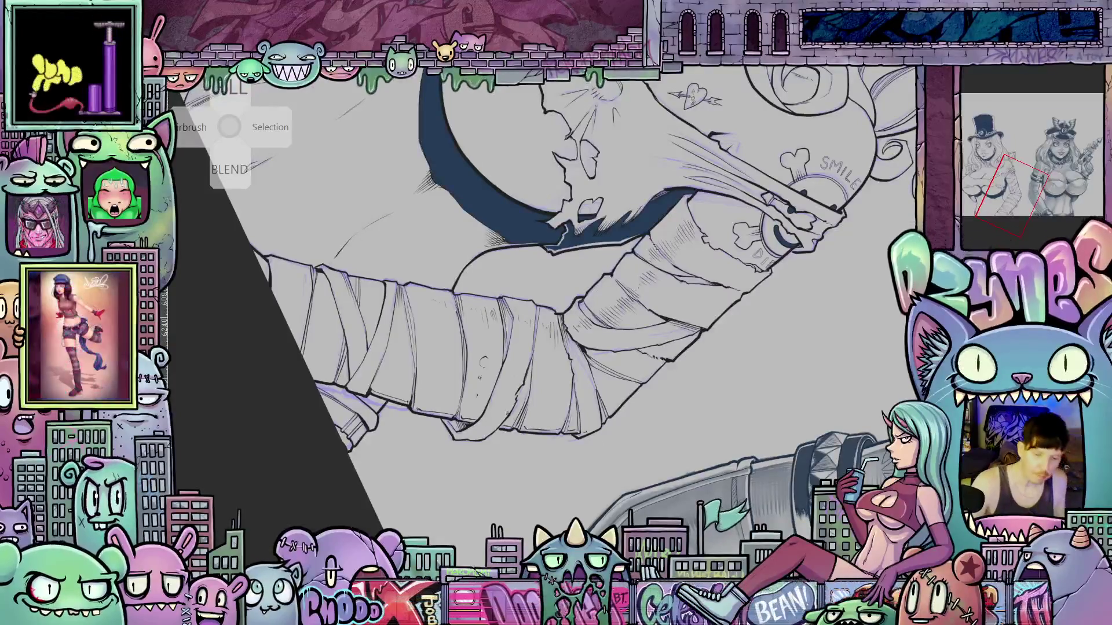
{"action": "key", "text": "minus"}
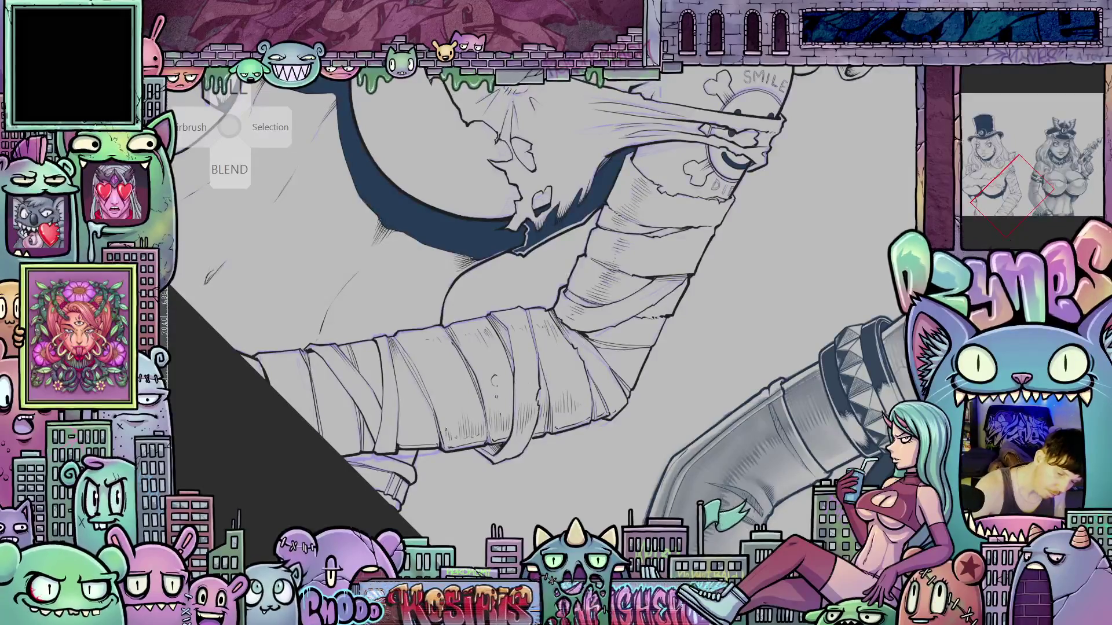
{"action": "left_click_drag", "start_coordinate": [445, 429], "coordinate": [521, 348]}
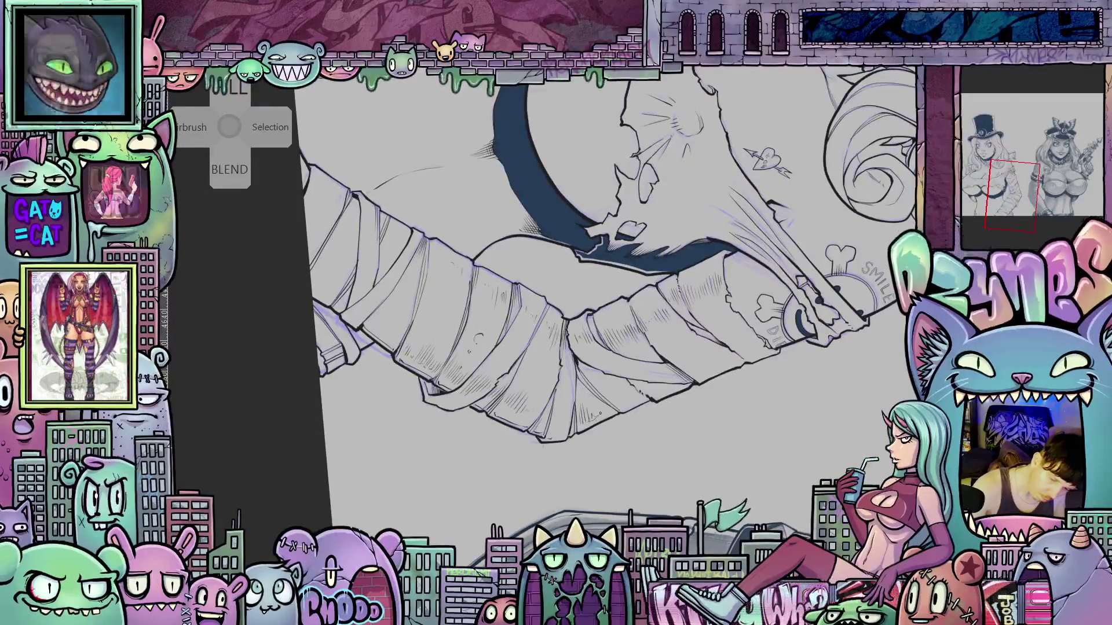
{"action": "mouse_move", "coordinate": [724, 316]}
{"action": "left_mouse_down"}
{"action": "mouse_move", "coordinate": [743, 297]}
{"action": "mouse_move", "coordinate": [581, 234]}
{"action": "left_mouse_up"}
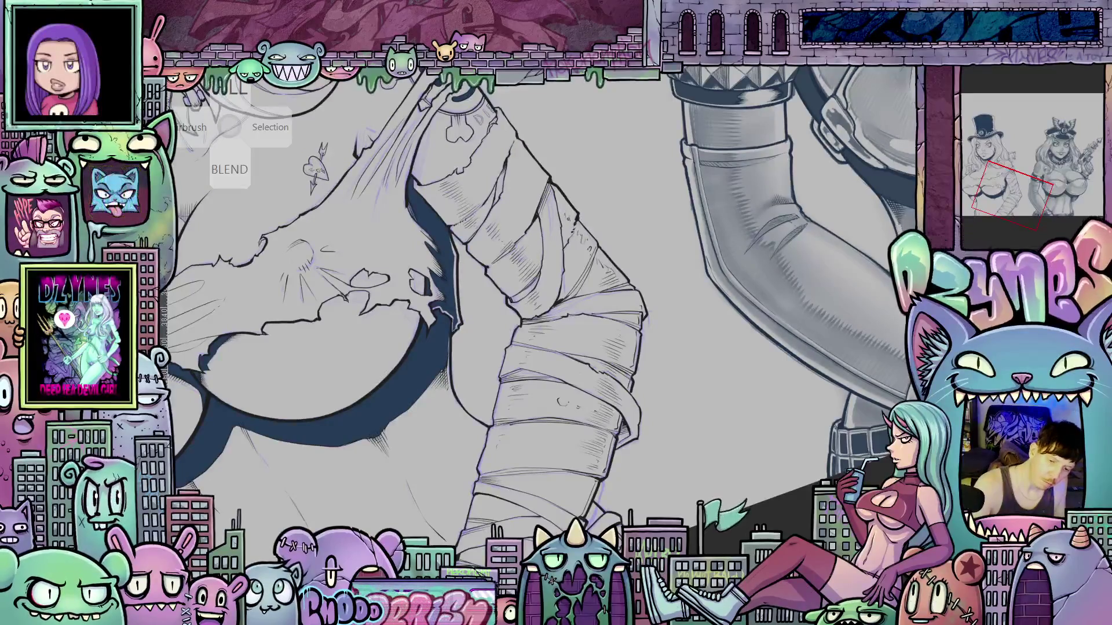
{"action": "left_click_drag", "start_coordinate": [577, 378], "coordinate": [581, 311]}
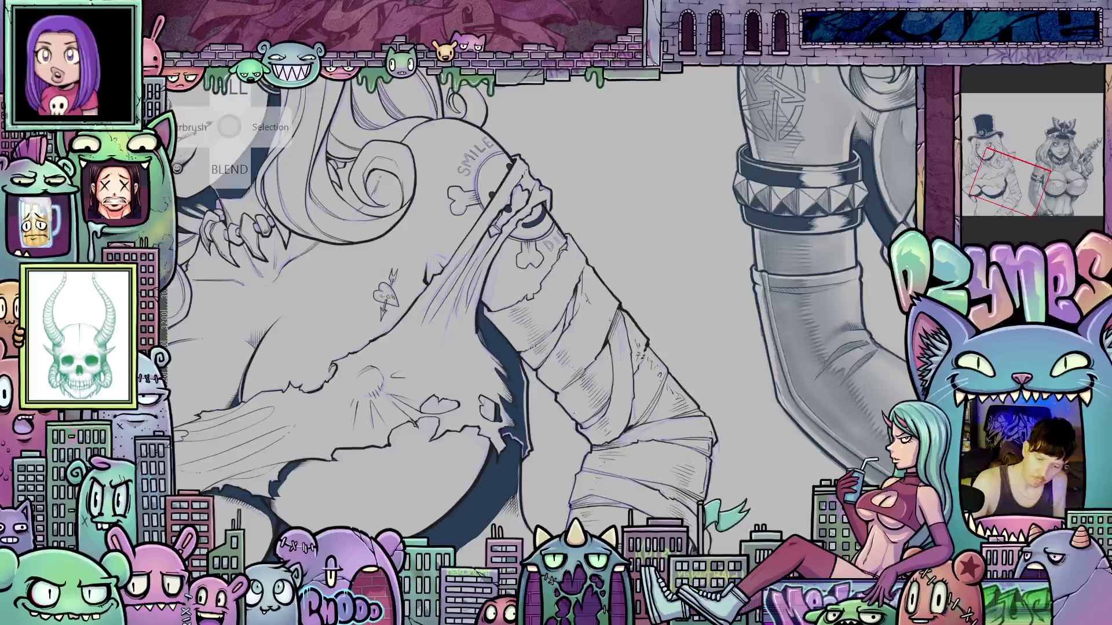
{"action": "left_click_drag", "start_coordinate": [606, 342], "coordinate": [511, 405]}
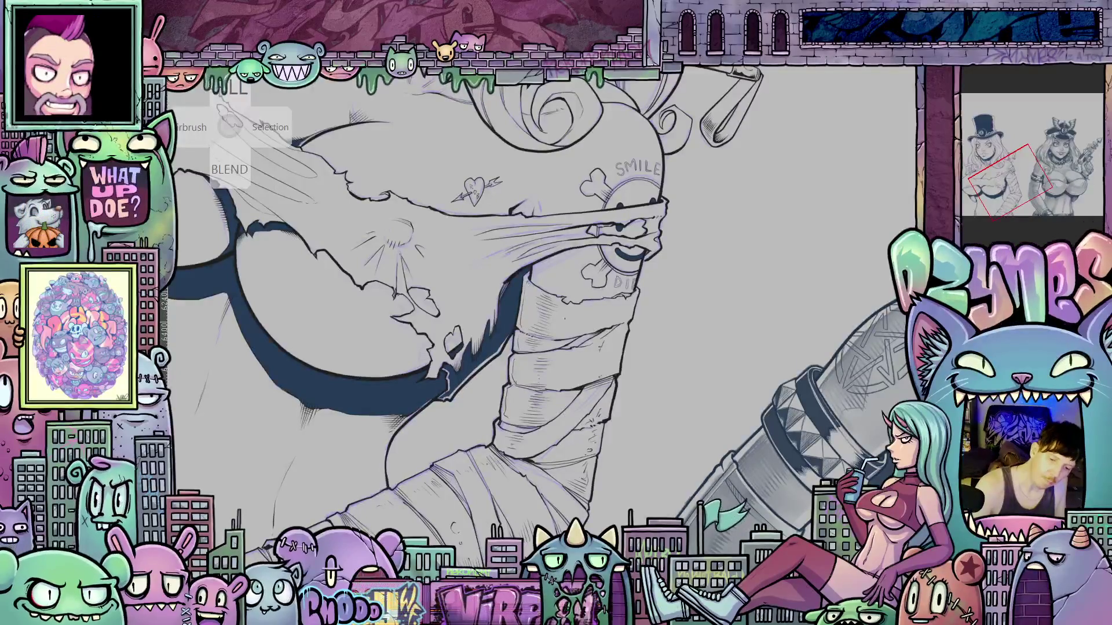
{"action": "mouse_move", "coordinate": [620, 446]}
{"action": "left_mouse_down"}
{"action": "mouse_move", "coordinate": [674, 308]}
{"action": "mouse_move", "coordinate": [636, 370]}
{"action": "left_mouse_up"}
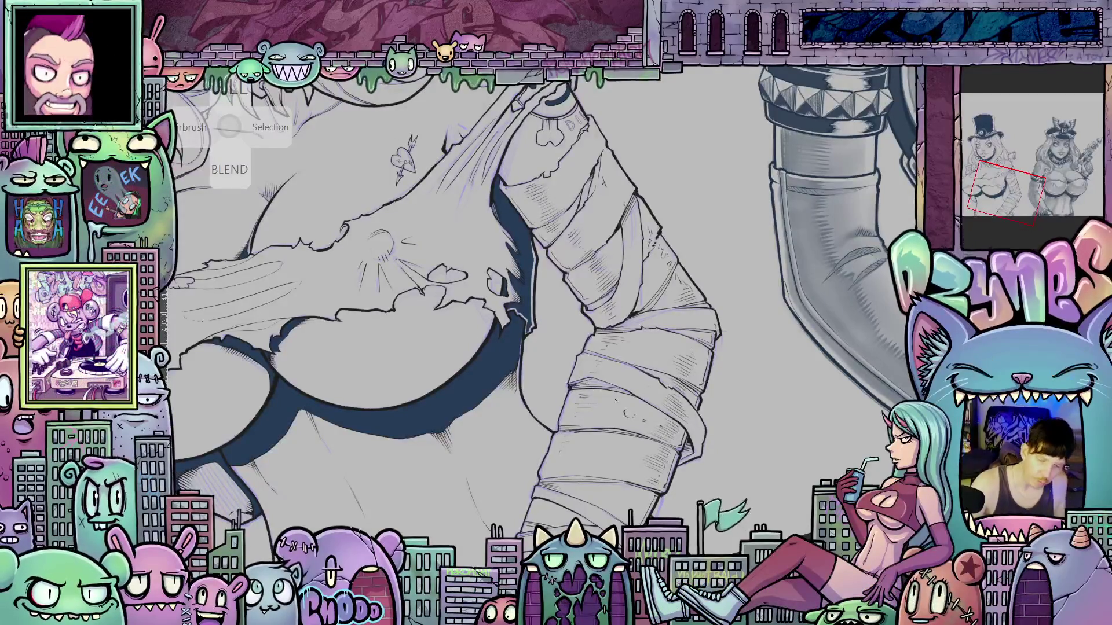
{"action": "left_click_drag", "start_coordinate": [662, 494], "coordinate": [627, 383]}
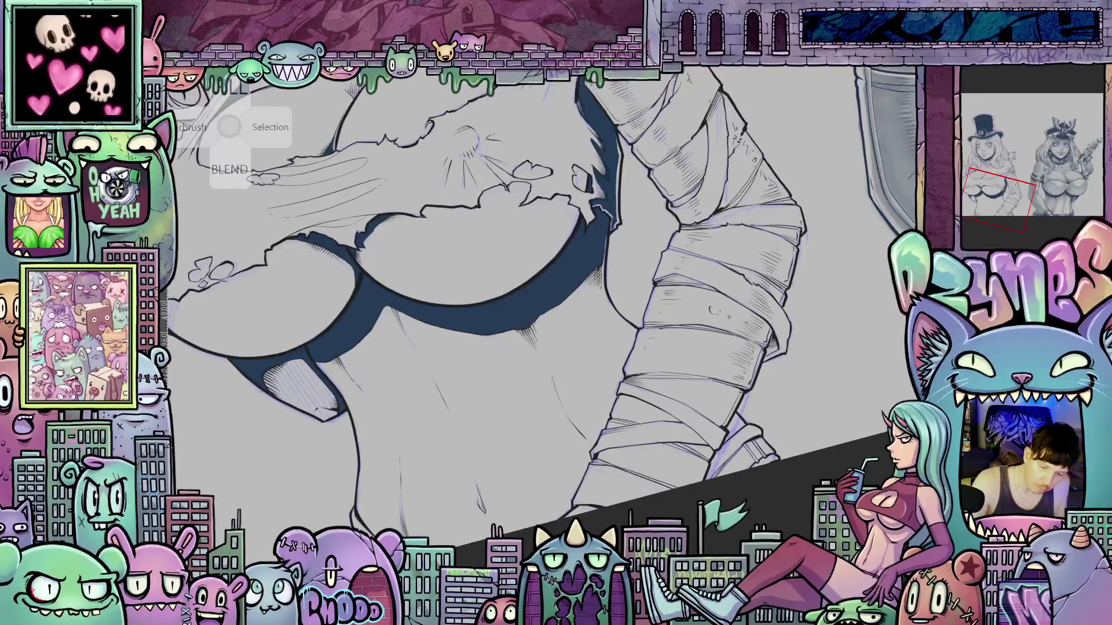
{"action": "mouse_move", "coordinate": [639, 416]}
{"action": "left_mouse_down"}
{"action": "mouse_move", "coordinate": [695, 342]}
{"action": "mouse_move", "coordinate": [537, 438]}
{"action": "left_mouse_up"}
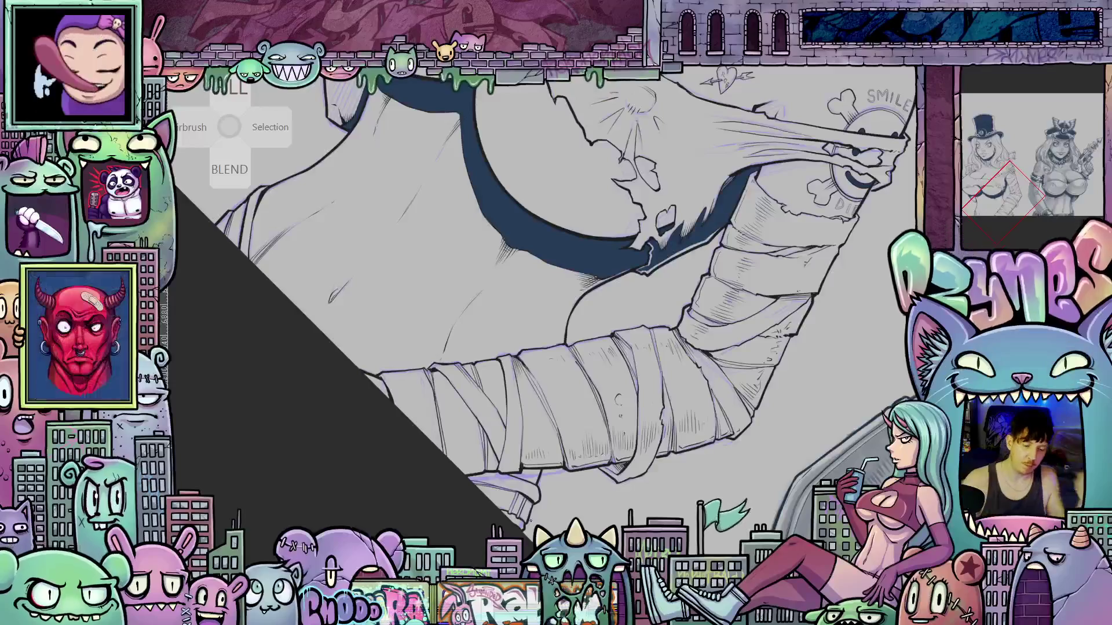
{"action": "left_click_drag", "start_coordinate": [590, 470], "coordinate": [528, 413]}
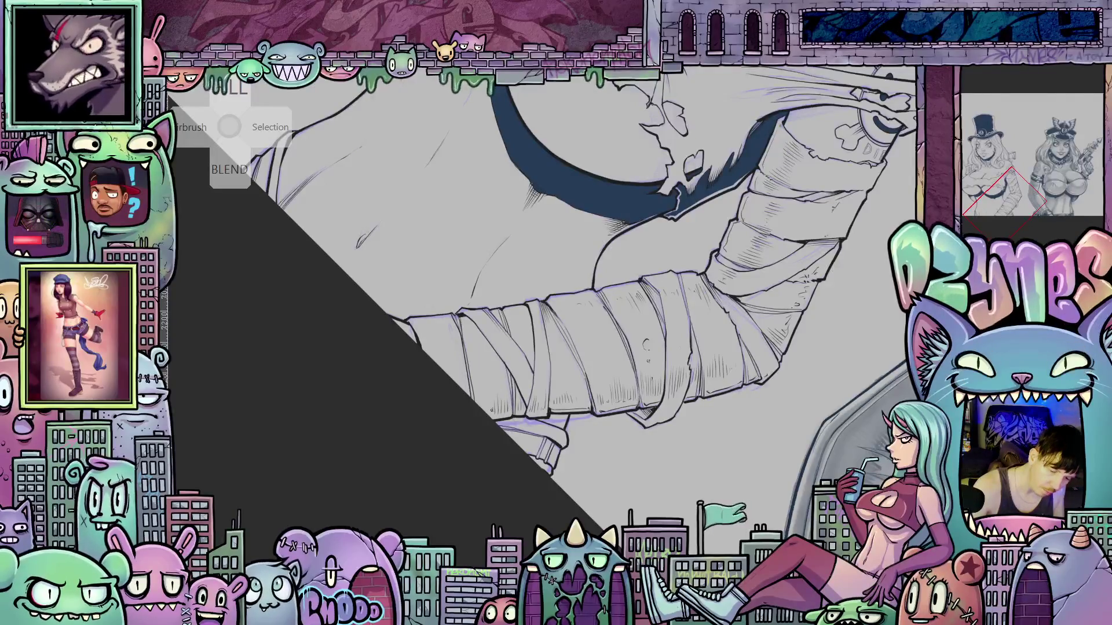
{"action": "mouse_move", "coordinate": [491, 410]}
{"action": "left_mouse_down"}
{"action": "mouse_move", "coordinate": [782, 460]}
{"action": "mouse_move", "coordinate": [742, 279]}
{"action": "mouse_move", "coordinate": [781, 351]}
{"action": "mouse_move", "coordinate": [750, 413]}
{"action": "left_mouse_up"}
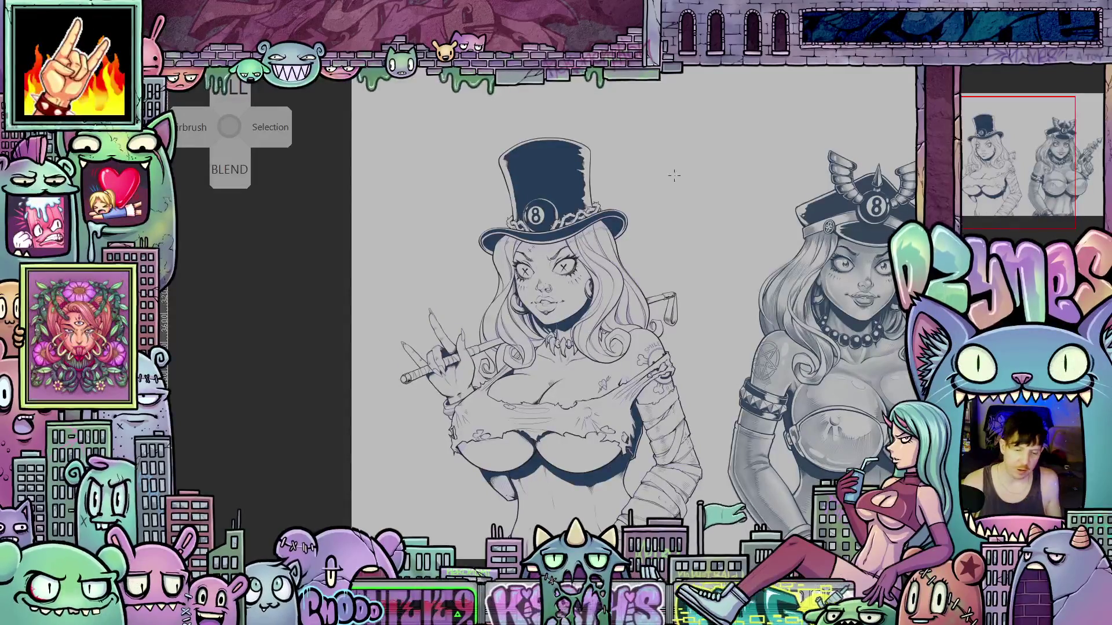
{"action": "scroll", "coordinate": [720, 337], "scroll_direction": "up", "scroll_amount": 2}
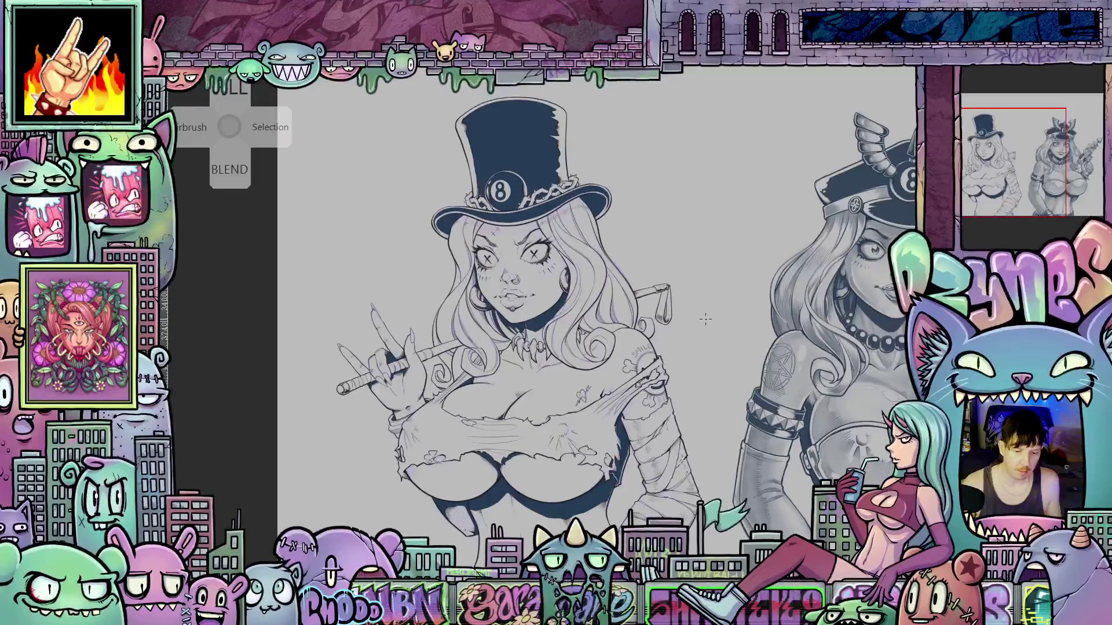
{"action": "left_click_drag", "start_coordinate": [709, 315], "coordinate": [657, 360]}
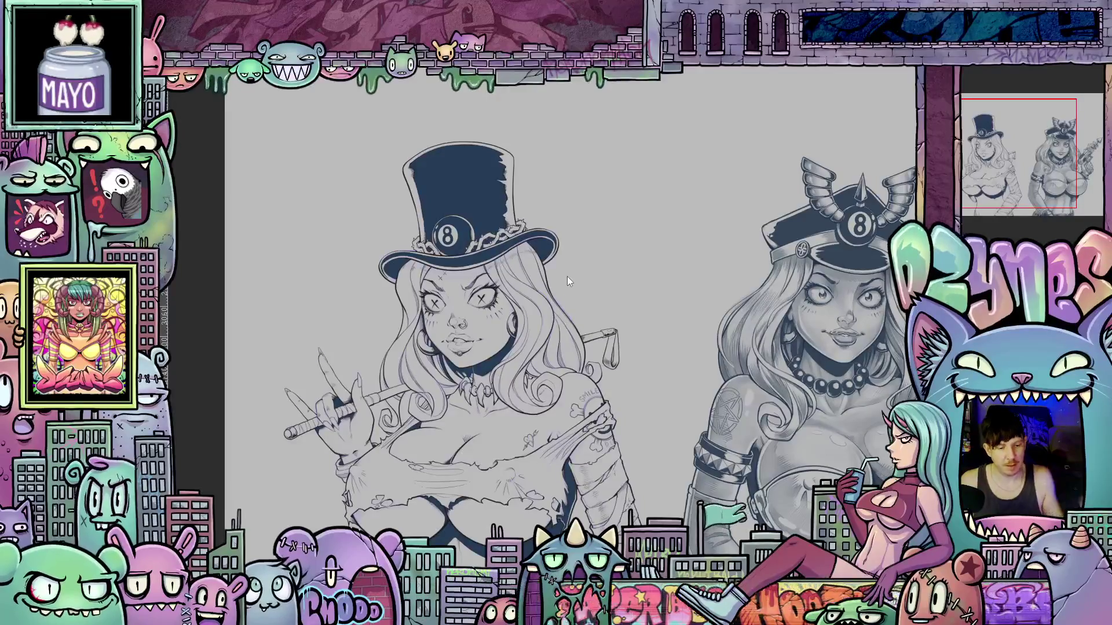
{"action": "key", "text": "space"}
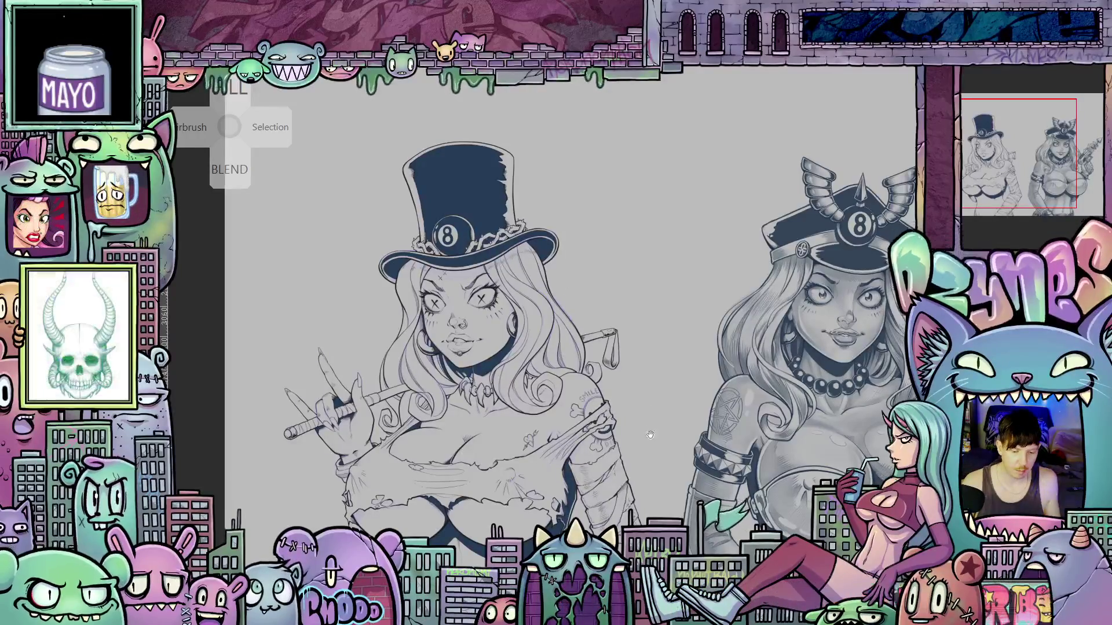
{"action": "left_click_drag", "start_coordinate": [649, 434], "coordinate": [605, 391]}
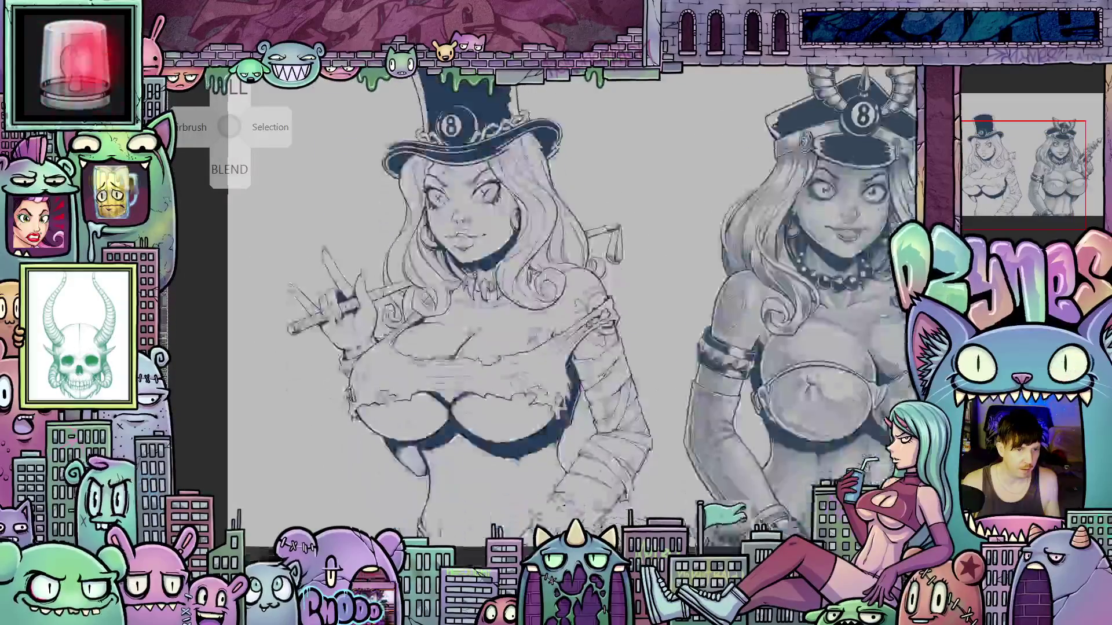
{"action": "scroll", "coordinate": [639, 387], "scroll_direction": "down", "scroll_amount": 2}
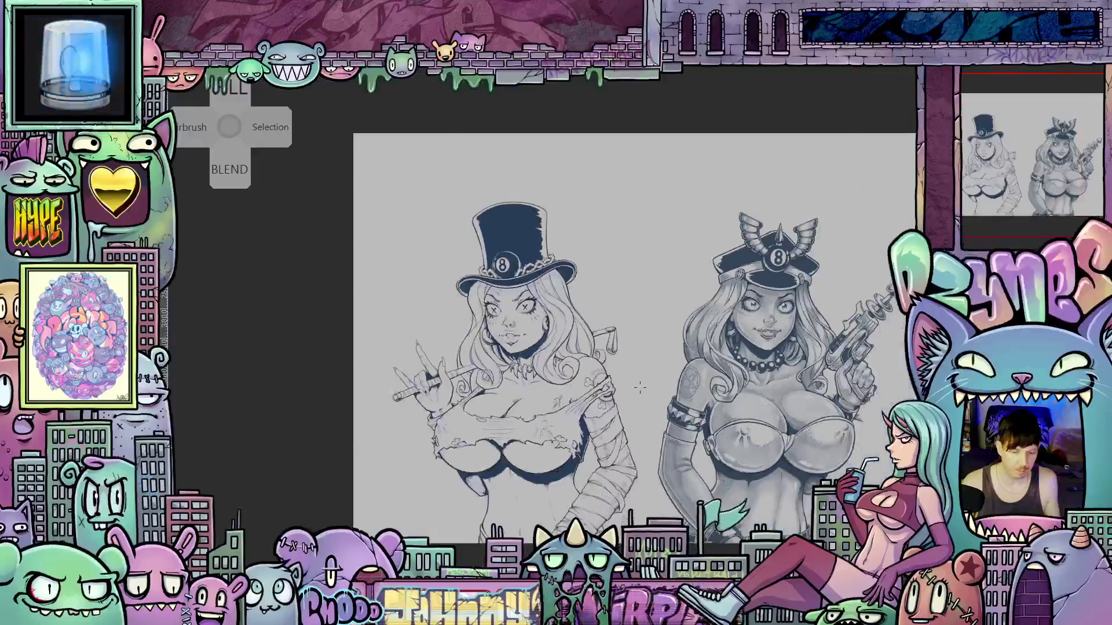
{"action": "scroll", "coordinate": [640, 387], "scroll_direction": "down", "scroll_amount": 1}
{"action": "left_click_drag", "start_coordinate": [640, 387], "coordinate": [601, 367]}
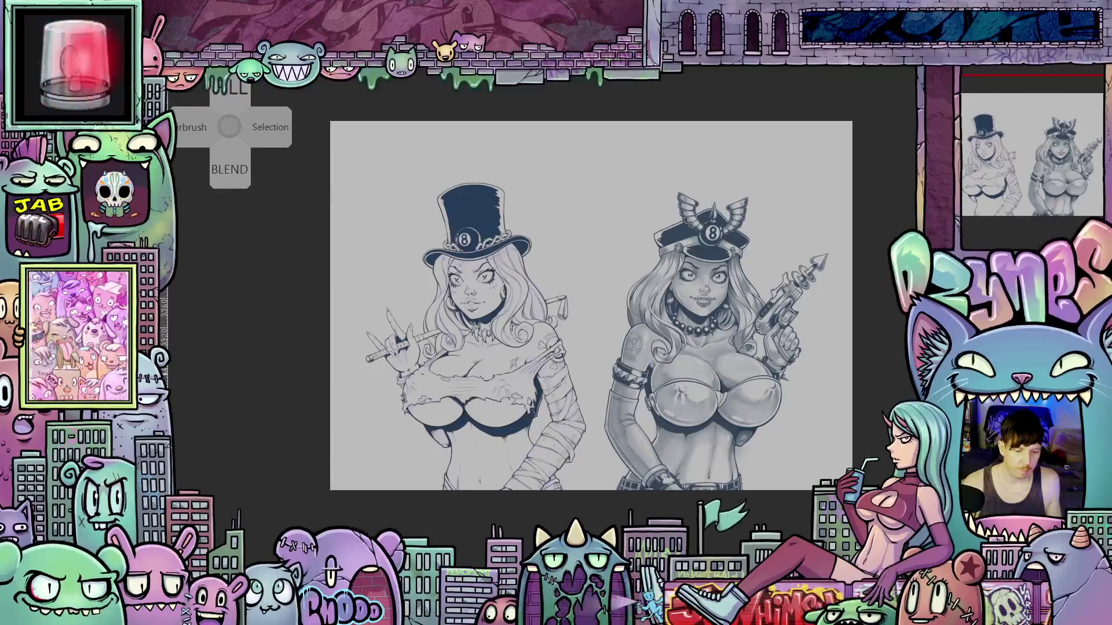
{"action": "scroll", "coordinate": [426, 440], "scroll_direction": "up", "scroll_amount": 1}
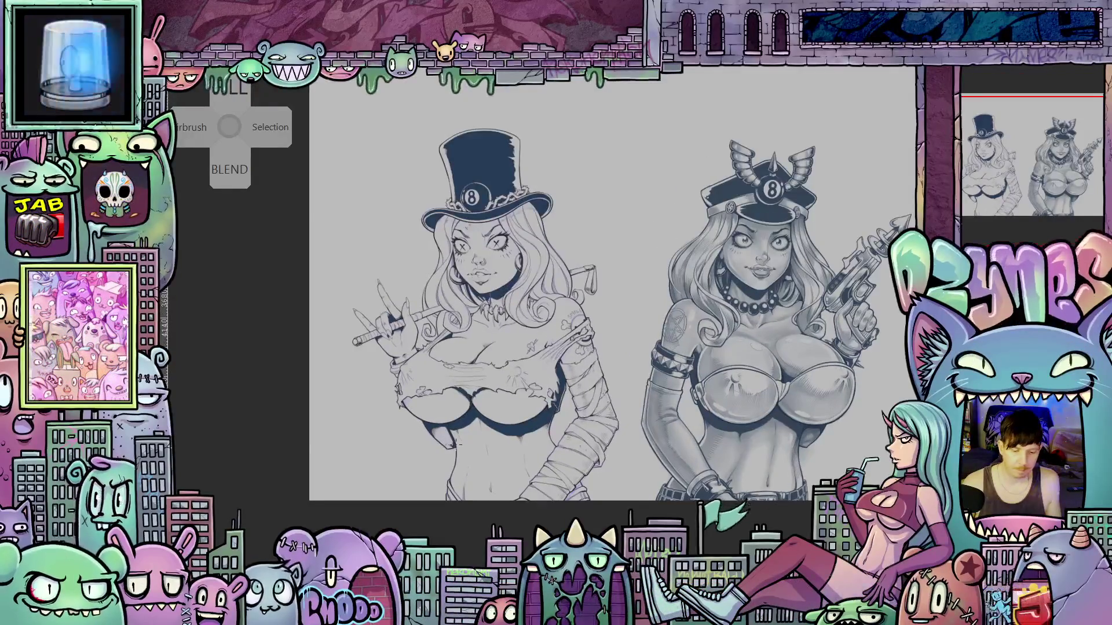
{"action": "scroll", "coordinate": [454, 443], "scroll_direction": "up", "scroll_amount": 2}
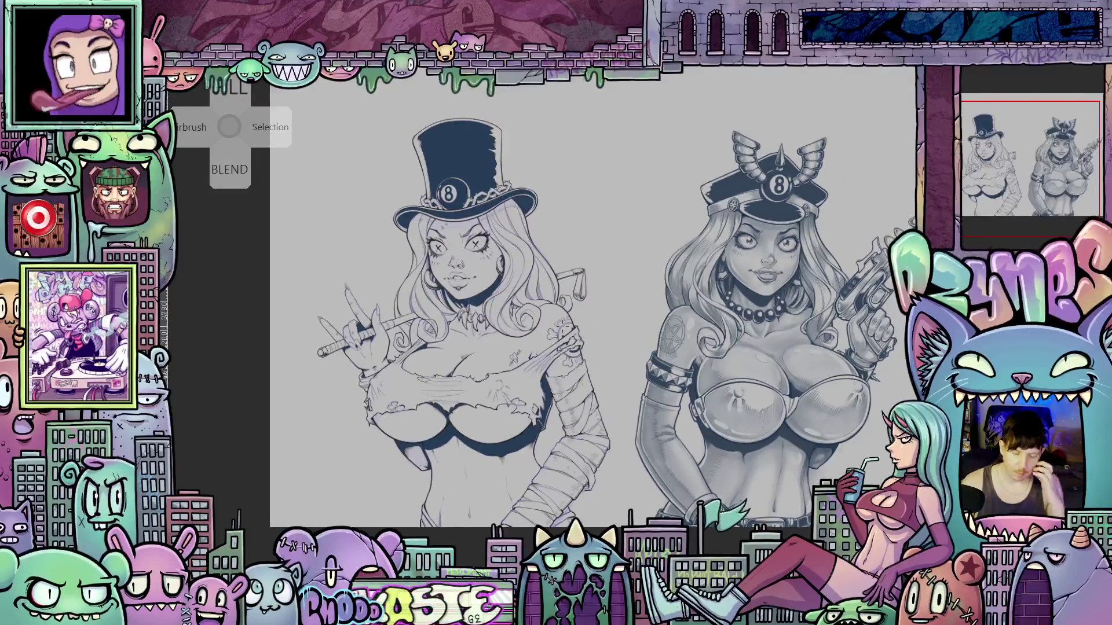
{"action": "scroll", "coordinate": [560, 328], "scroll_direction": "up", "scroll_amount": 1}
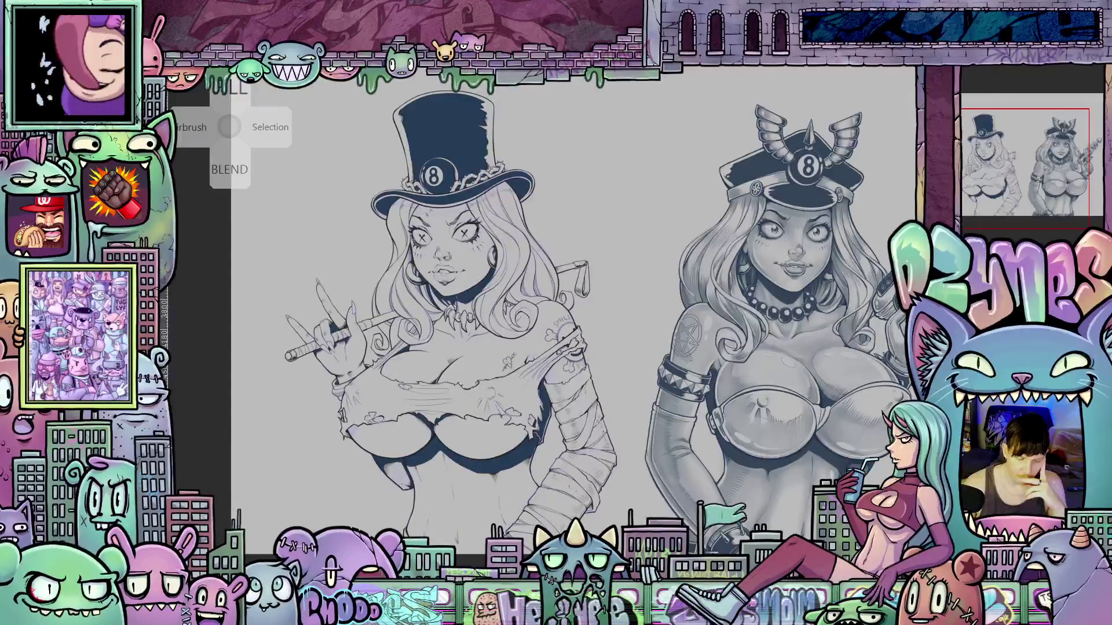
{"action": "scroll", "coordinate": [619, 415], "scroll_direction": "up", "scroll_amount": 1}
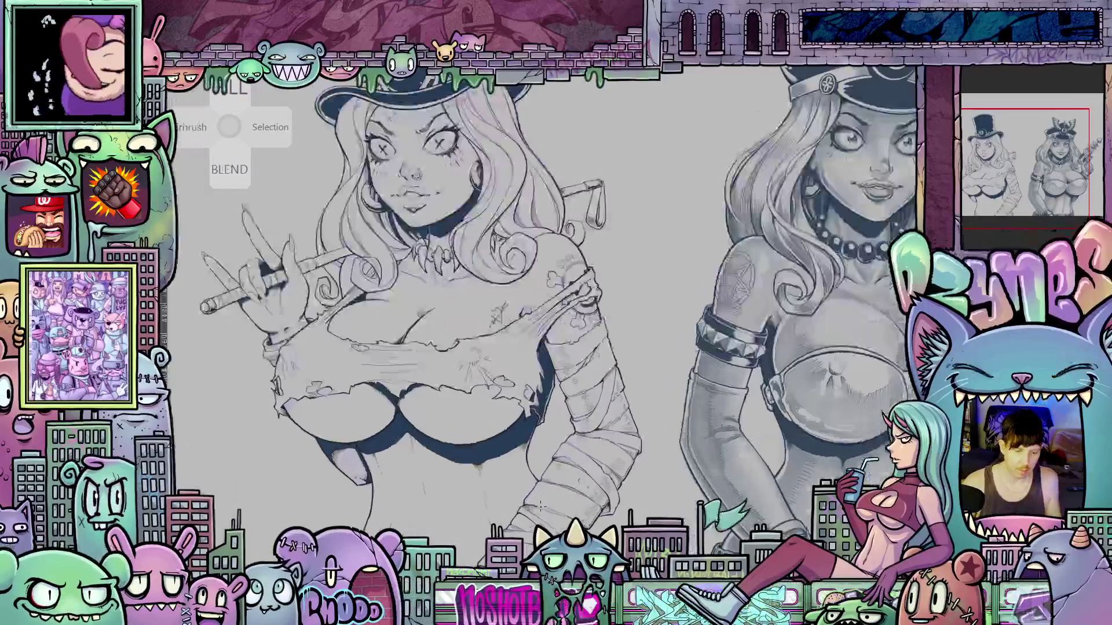
{"action": "scroll", "coordinate": [619, 415], "scroll_direction": "down", "scroll_amount": 5}
{"action": "scroll", "coordinate": [619, 415], "scroll_direction": "up", "scroll_amount": 2}
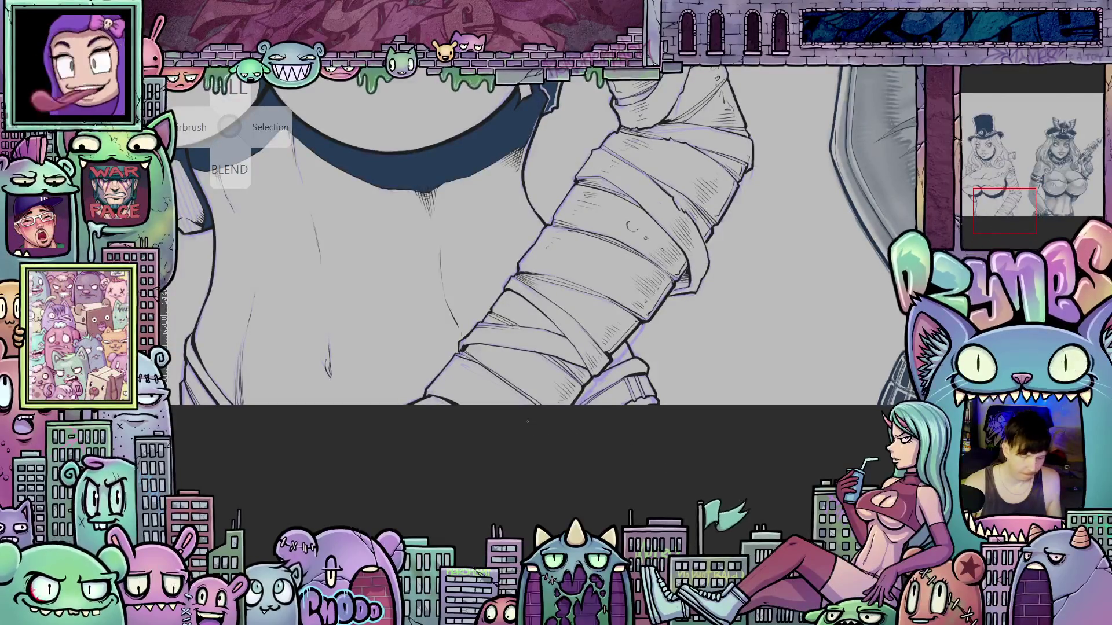
- Fill the two gaps by the belt and the garment shape under the chest dark blue, then zoom out
{"action": "left_click", "coordinate": [626, 394]}
{"action": "left_click", "coordinate": [644, 385]}
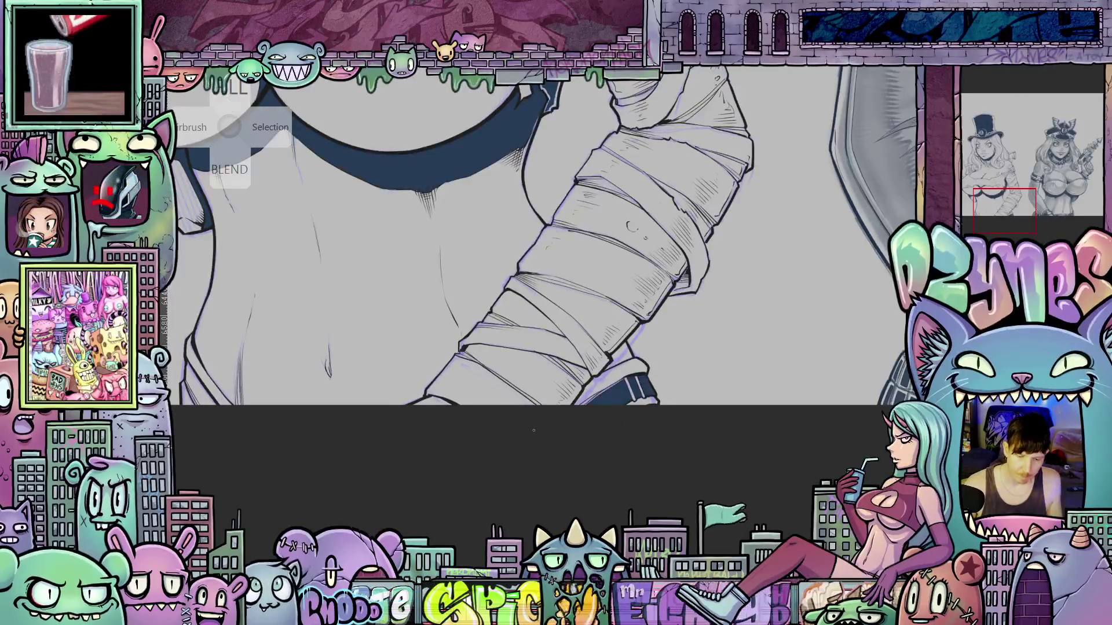
{"action": "left_click_drag", "start_coordinate": [424, 396], "coordinate": [768, 425]}
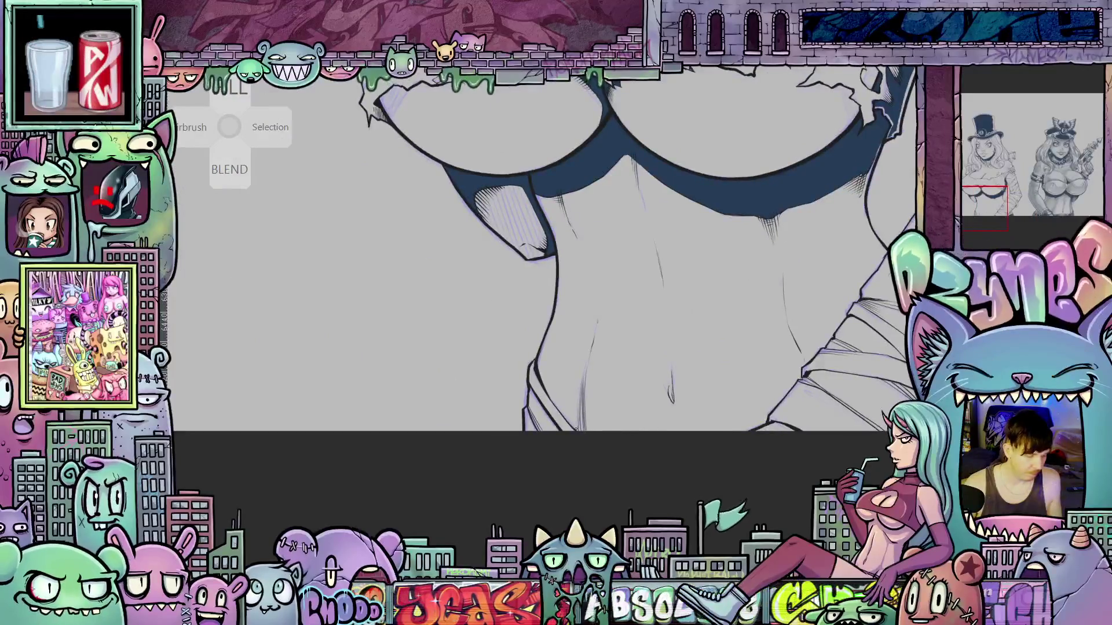
{"action": "left_click", "coordinate": [543, 403]}
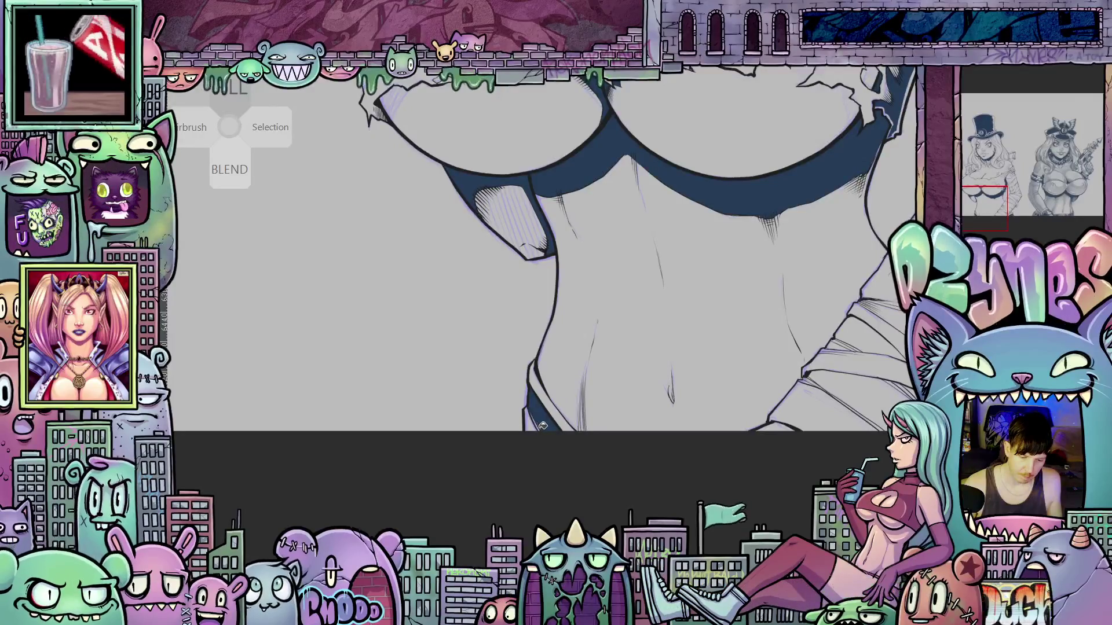
{"action": "scroll", "coordinate": [570, 431], "scroll_direction": "down", "scroll_amount": 5}
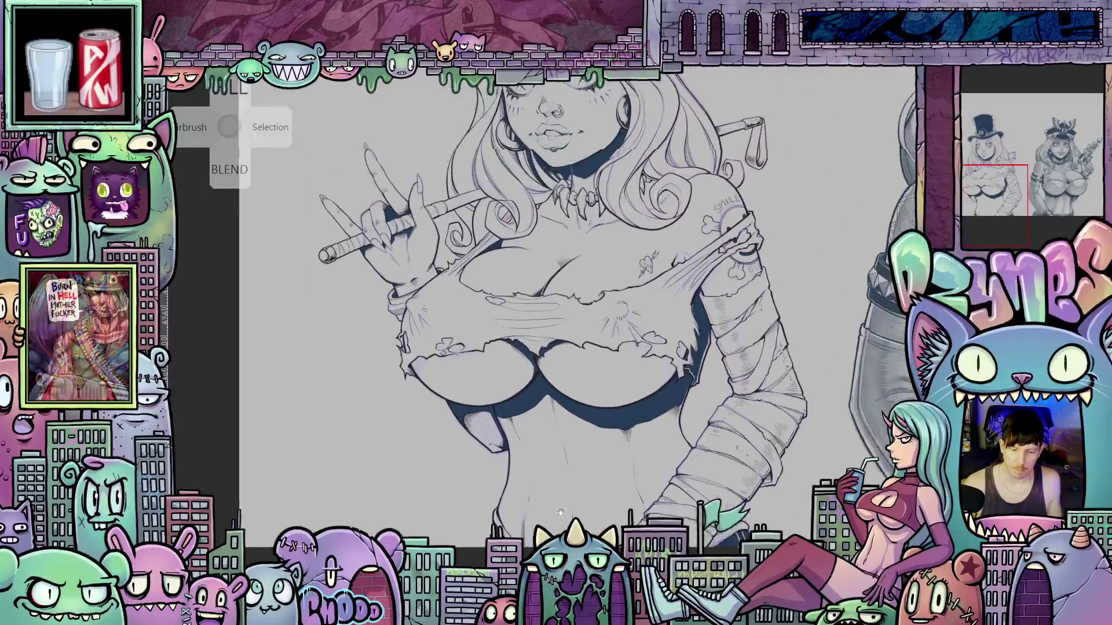
{"action": "scroll", "coordinate": [512, 453], "scroll_direction": "down", "scroll_amount": 5}
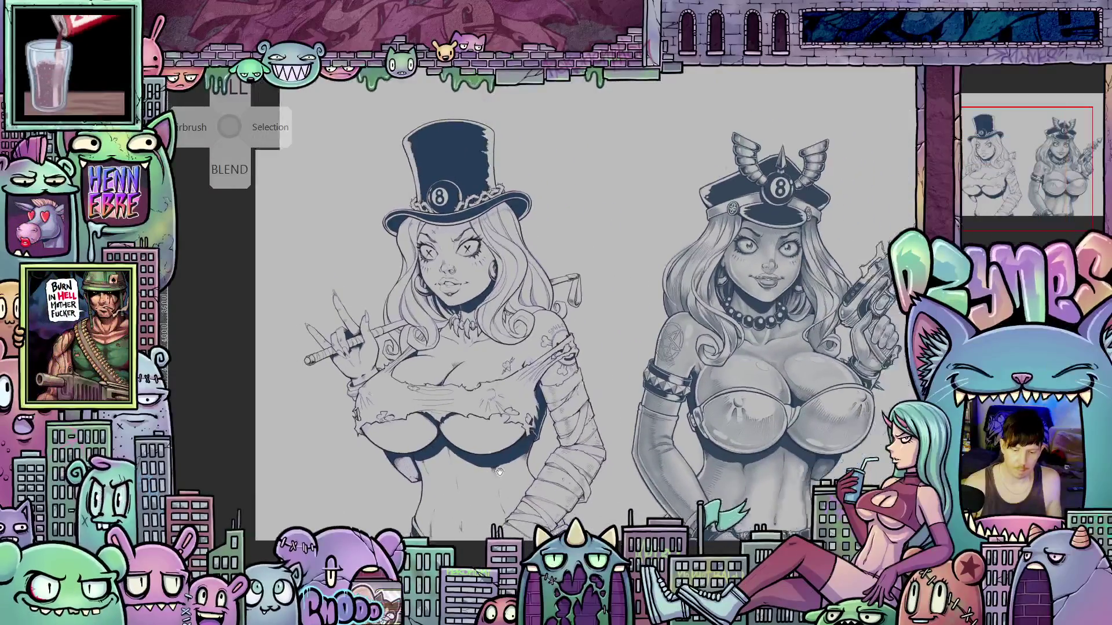
{"action": "left_click_drag", "start_coordinate": [512, 453], "coordinate": [511, 449]}
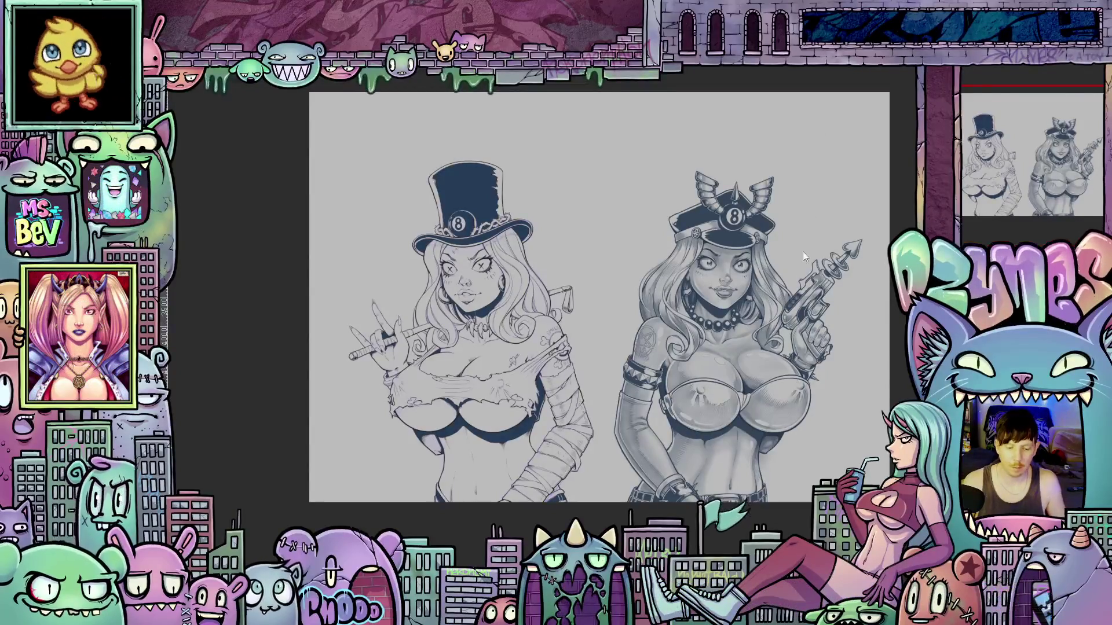
{"action": "scroll", "coordinate": [425, 264], "scroll_direction": "up", "scroll_amount": 3}
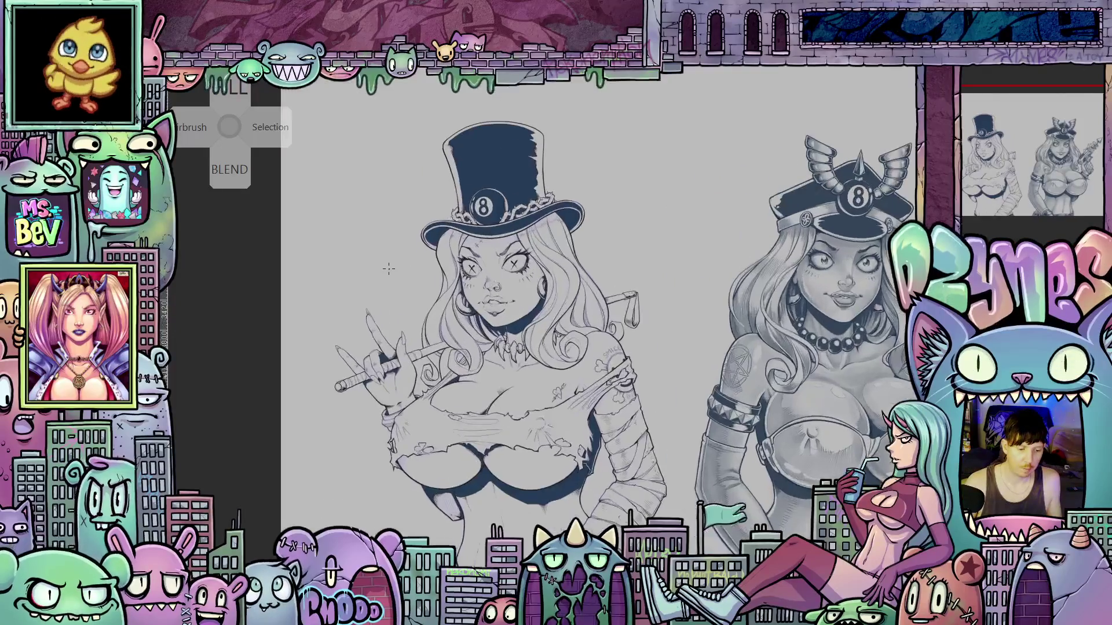
{"action": "scroll", "coordinate": [405, 363], "scroll_direction": "up", "scroll_amount": 5}
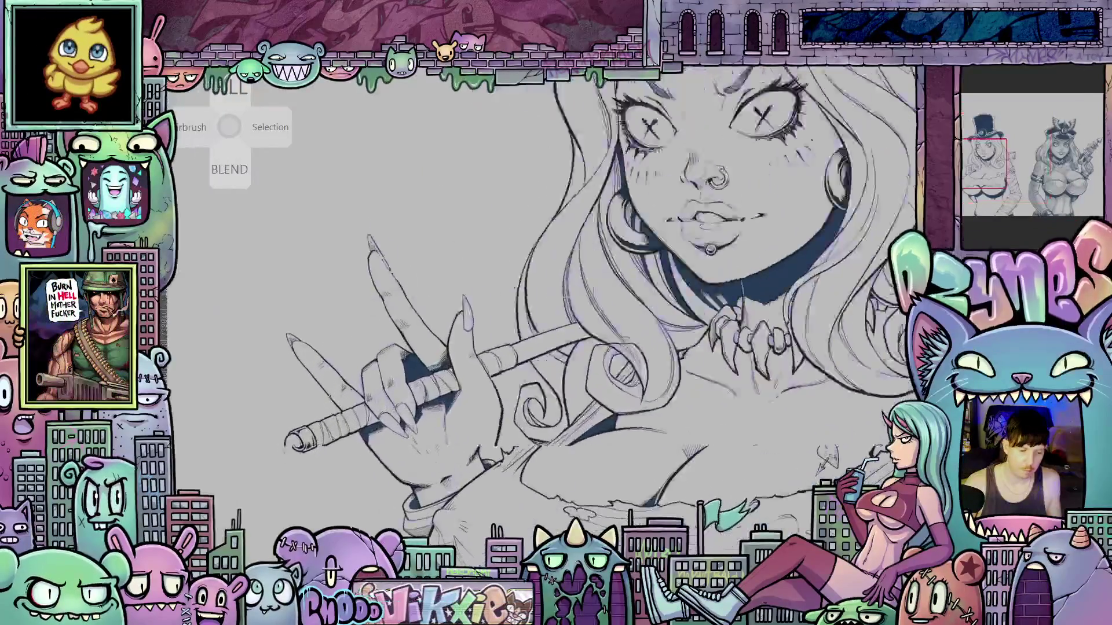
{"action": "scroll", "coordinate": [339, 378], "scroll_direction": "up", "scroll_amount": 2}
{"action": "left_click_drag", "start_coordinate": [339, 378], "coordinate": [449, 359]}
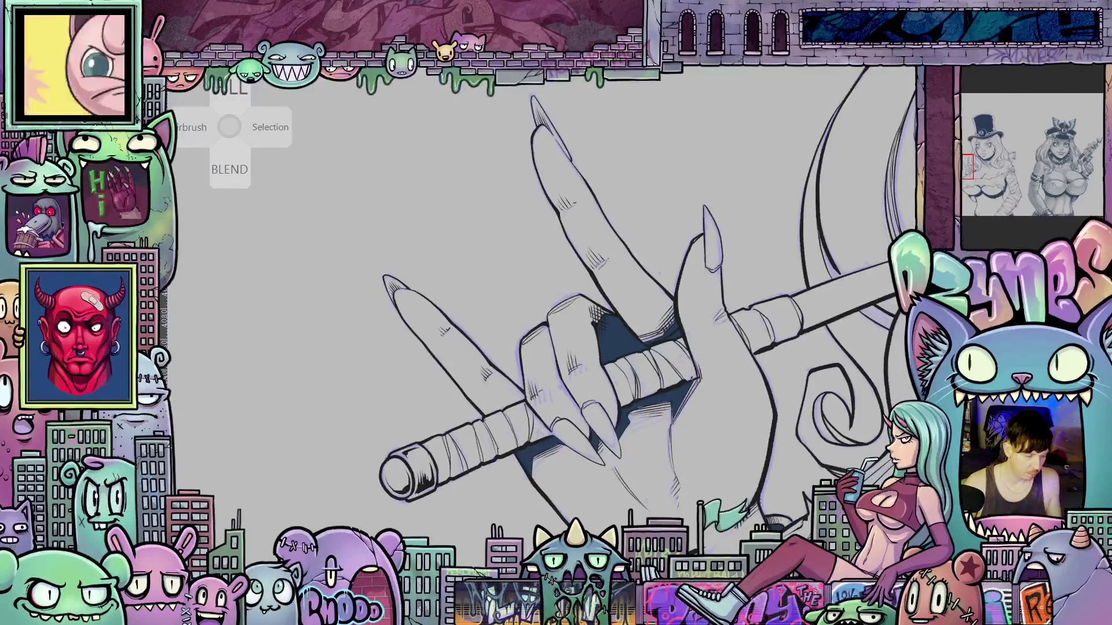
{"action": "mouse_move", "coordinate": [676, 369]}
{"action": "left_mouse_down"}
{"action": "mouse_move", "coordinate": [589, 402]}
{"action": "mouse_move", "coordinate": [654, 450]}
{"action": "left_mouse_up"}
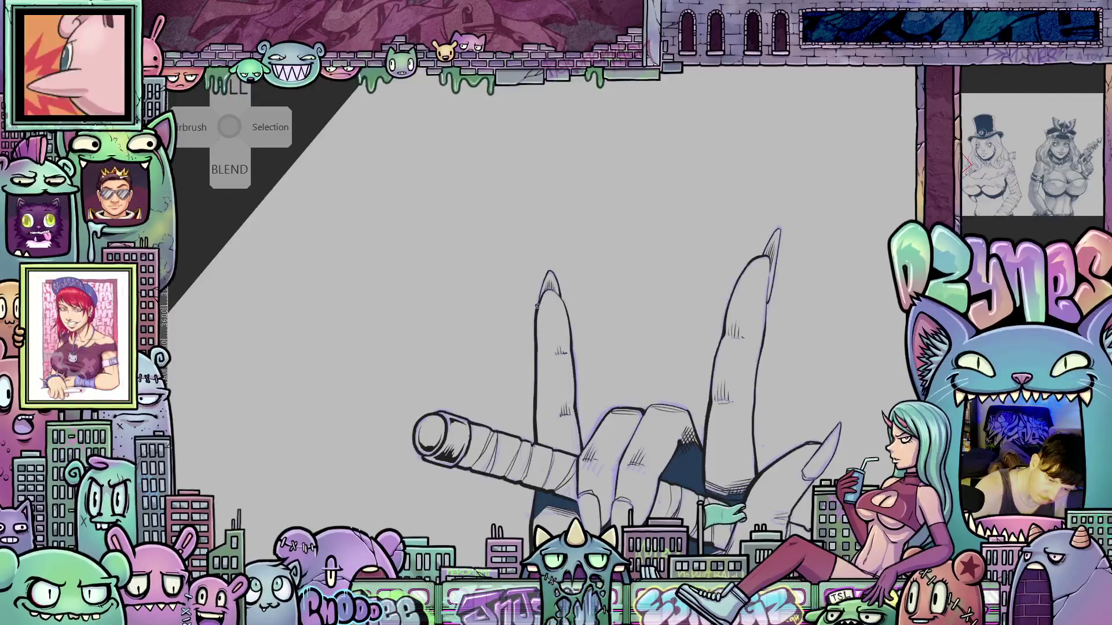
{"action": "left_click_drag", "start_coordinate": [673, 397], "coordinate": [538, 348]}
{"action": "left_click_drag", "start_coordinate": [693, 496], "coordinate": [693, 476]}
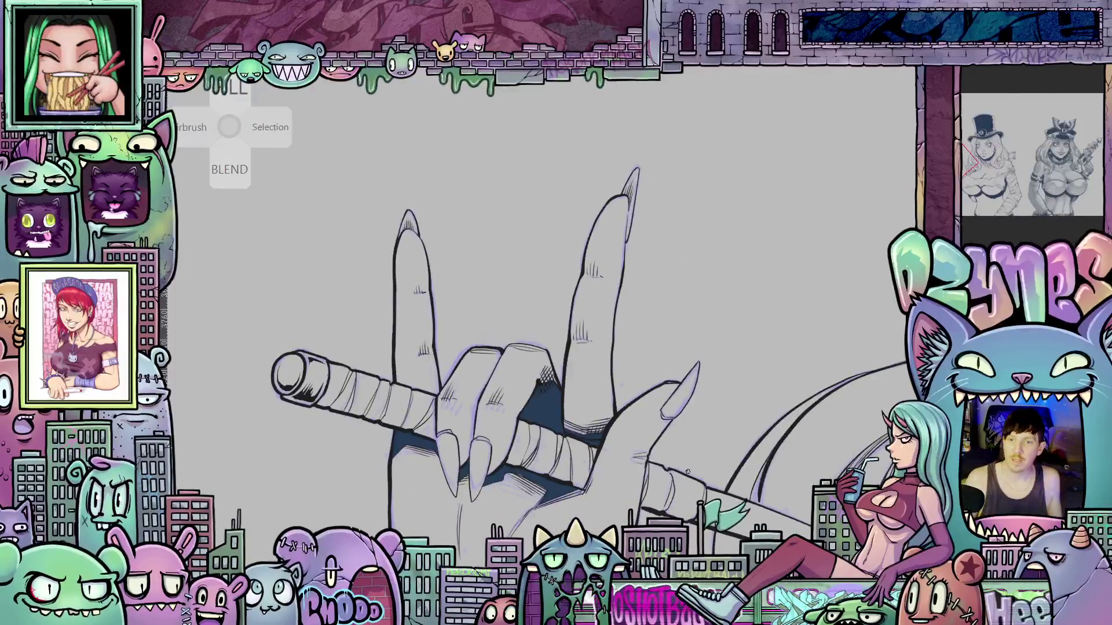
{"action": "scroll", "coordinate": [649, 427], "scroll_direction": "down", "scroll_amount": 2}
{"action": "scroll", "coordinate": [650, 426], "scroll_direction": "down", "scroll_amount": 1}
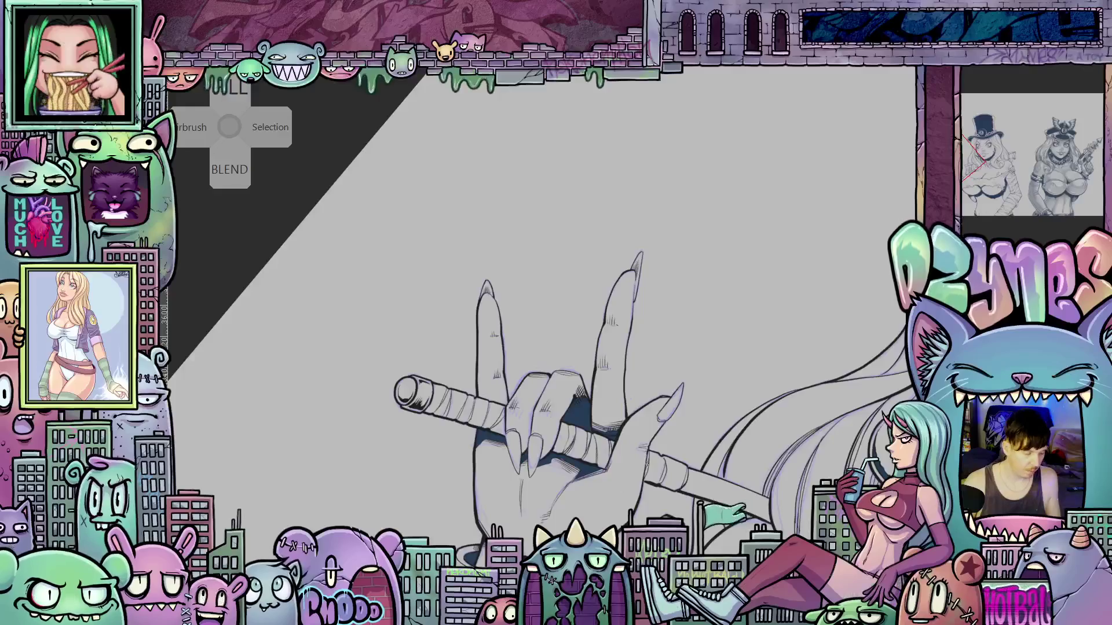
{"action": "mouse_move", "coordinate": [657, 479]}
{"action": "left_mouse_down"}
{"action": "mouse_move", "coordinate": [614, 399]}
{"action": "mouse_move", "coordinate": [608, 359]}
{"action": "left_mouse_up"}
{"action": "scroll", "coordinate": [607, 323], "scroll_direction": "up", "scroll_amount": 1}
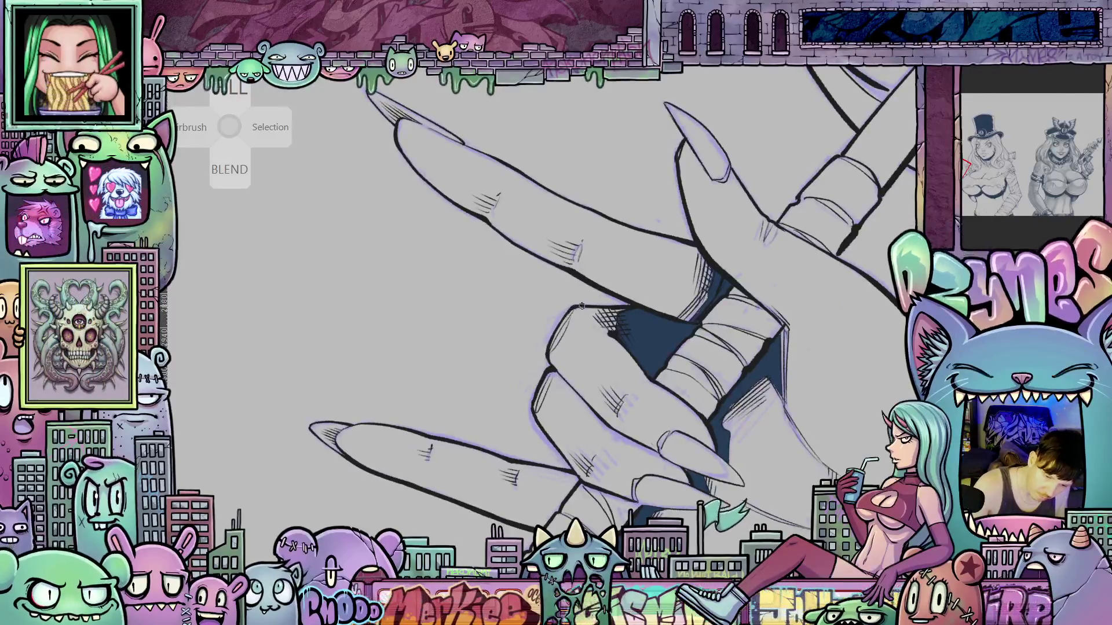
{"action": "mouse_move", "coordinate": [627, 352]}
{"action": "left_mouse_down"}
{"action": "mouse_move", "coordinate": [591, 386]}
{"action": "mouse_move", "coordinate": [543, 398]}
{"action": "mouse_move", "coordinate": [536, 432]}
{"action": "left_mouse_up"}
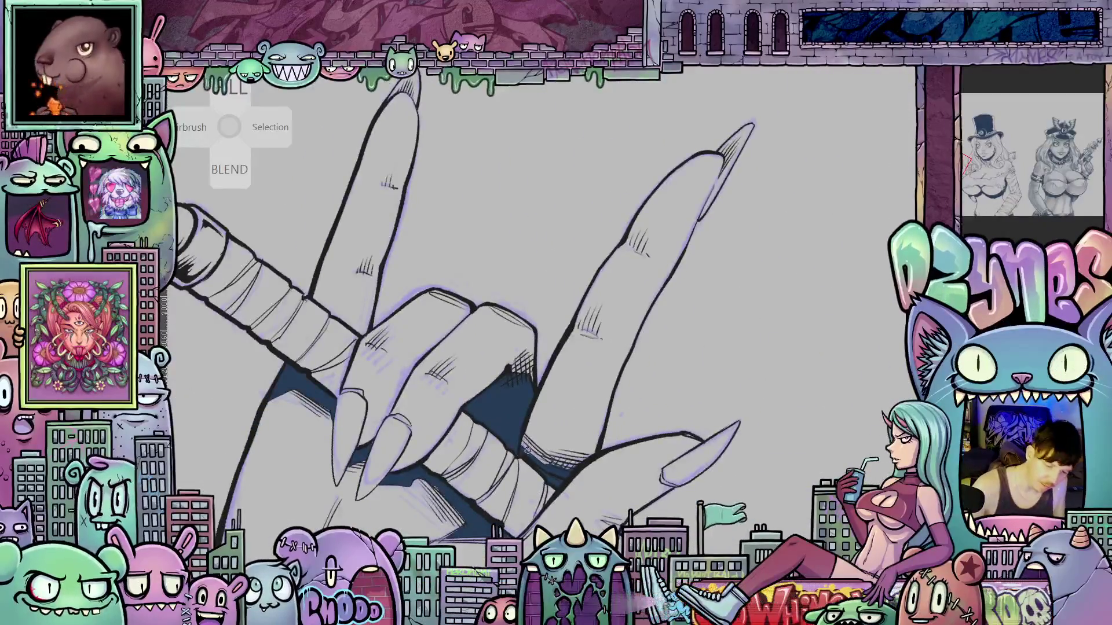
{"action": "mouse_move", "coordinate": [568, 480]}
{"action": "left_mouse_down"}
{"action": "mouse_move", "coordinate": [510, 457]}
{"action": "mouse_move", "coordinate": [461, 417]}
{"action": "mouse_move", "coordinate": [547, 438]}
{"action": "left_mouse_up"}
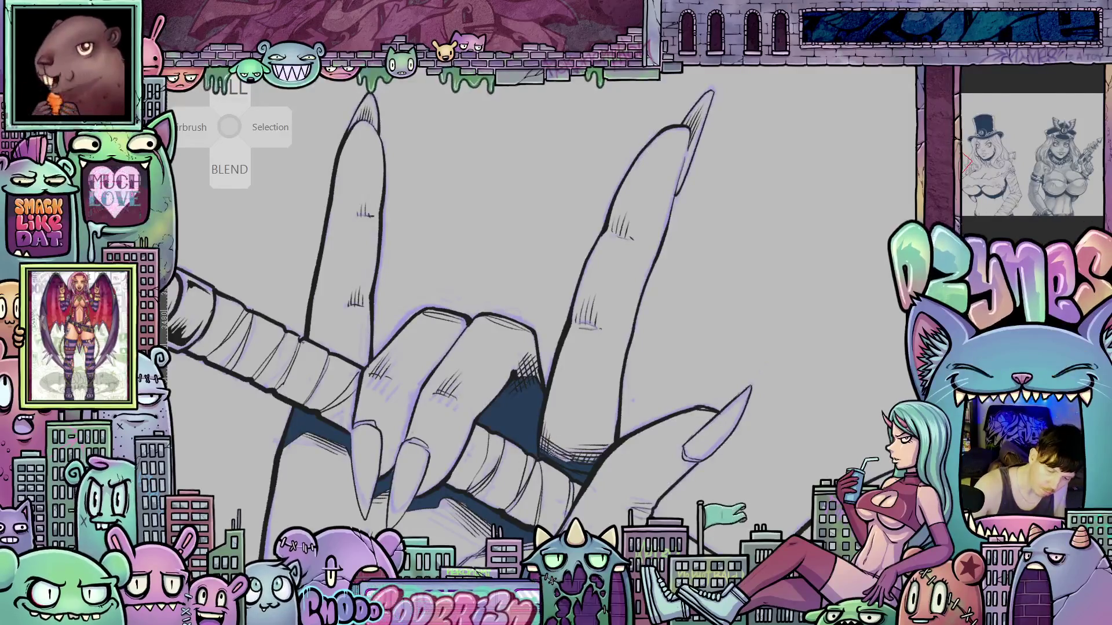
{"action": "key", "text": "ctrl+0"}
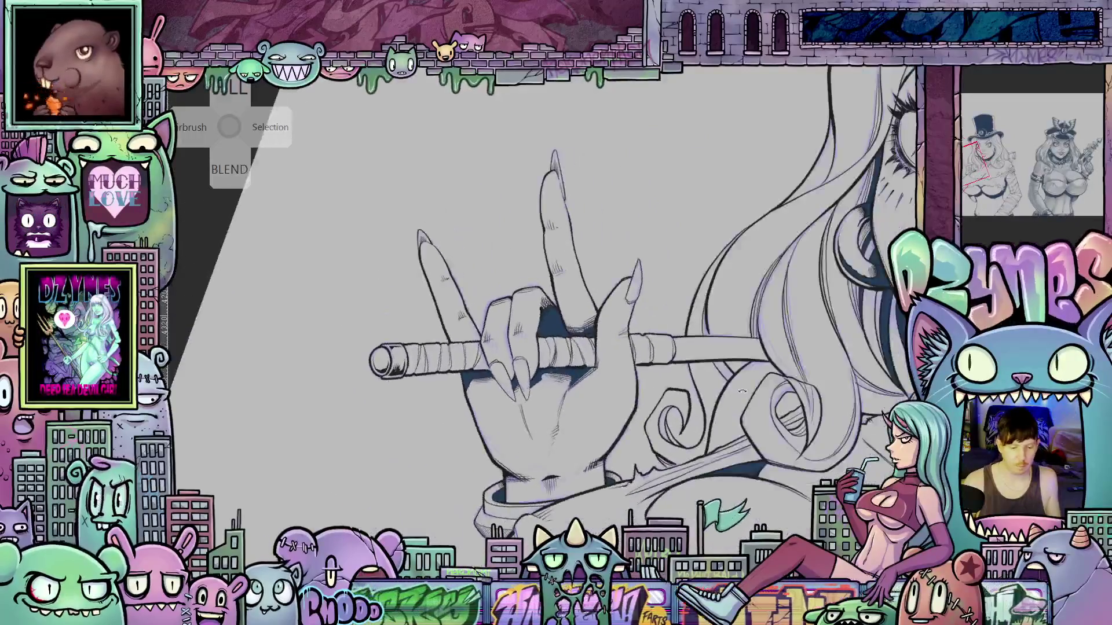
- Zoom out and pan to the right figure, zoom in on the top-hat face, then back out
{"action": "scroll", "coordinate": [714, 369], "scroll_direction": "down", "scroll_amount": 5}
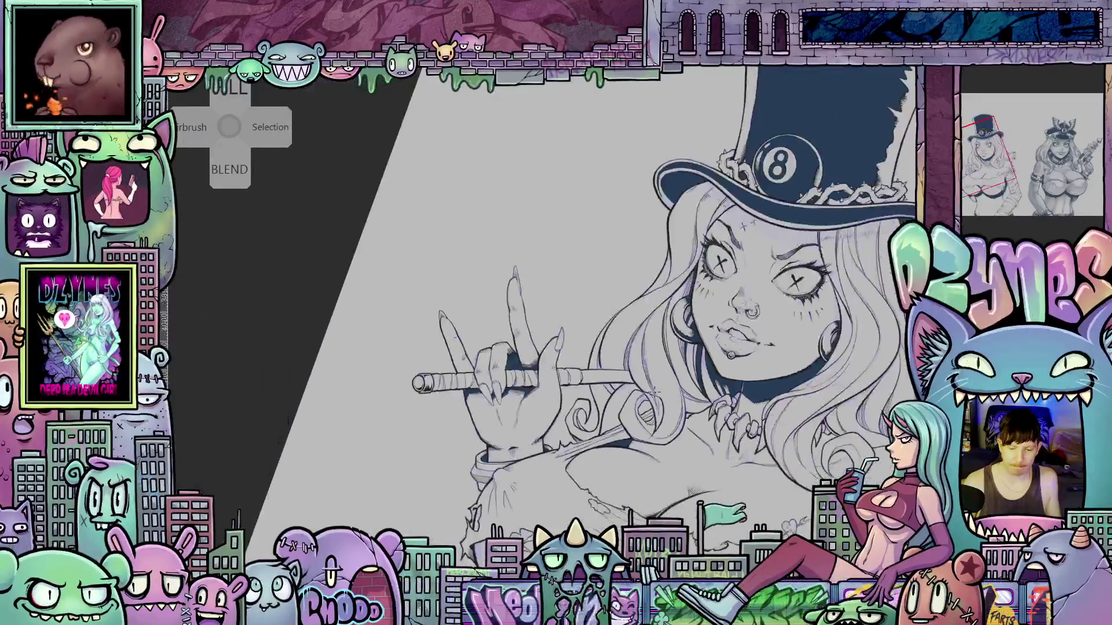
{"action": "left_click_drag", "start_coordinate": [715, 369], "coordinate": [577, 357]}
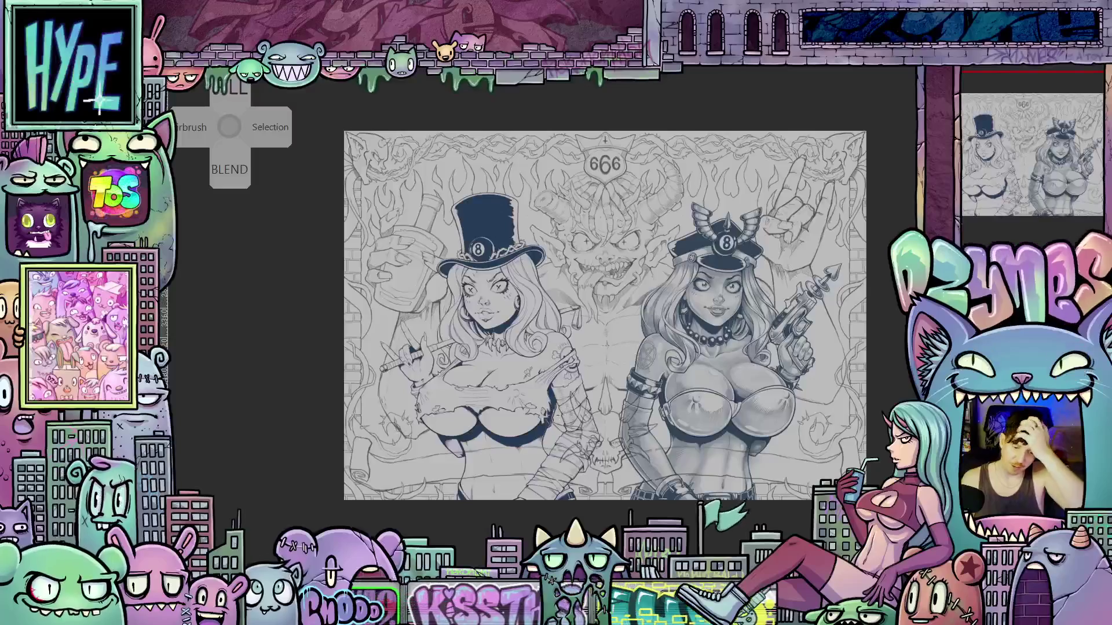
{"action": "scroll", "coordinate": [596, 324], "scroll_direction": "up", "scroll_amount": 3}
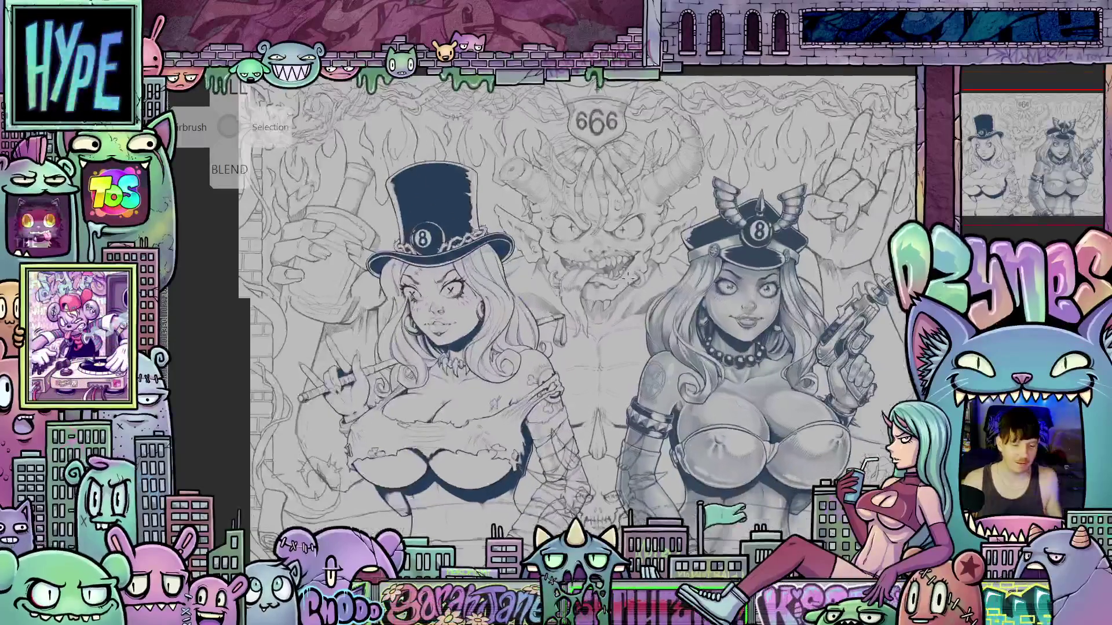
{"action": "scroll", "coordinate": [446, 243], "scroll_direction": "up", "scroll_amount": 4}
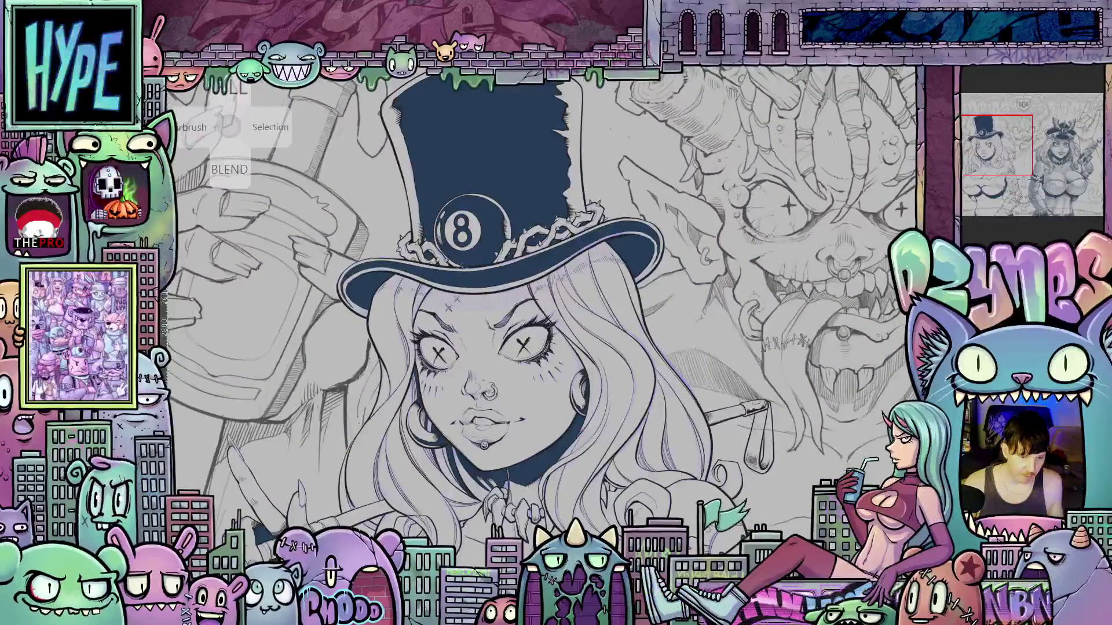
{"action": "scroll", "coordinate": [442, 280], "scroll_direction": "down", "scroll_amount": 4}
{"action": "mouse_move", "coordinate": [472, 385]}
{"action": "left_mouse_down"}
{"action": "mouse_move", "coordinate": [453, 326]}
{"action": "mouse_move", "coordinate": [504, 317]}
{"action": "left_mouse_up"}
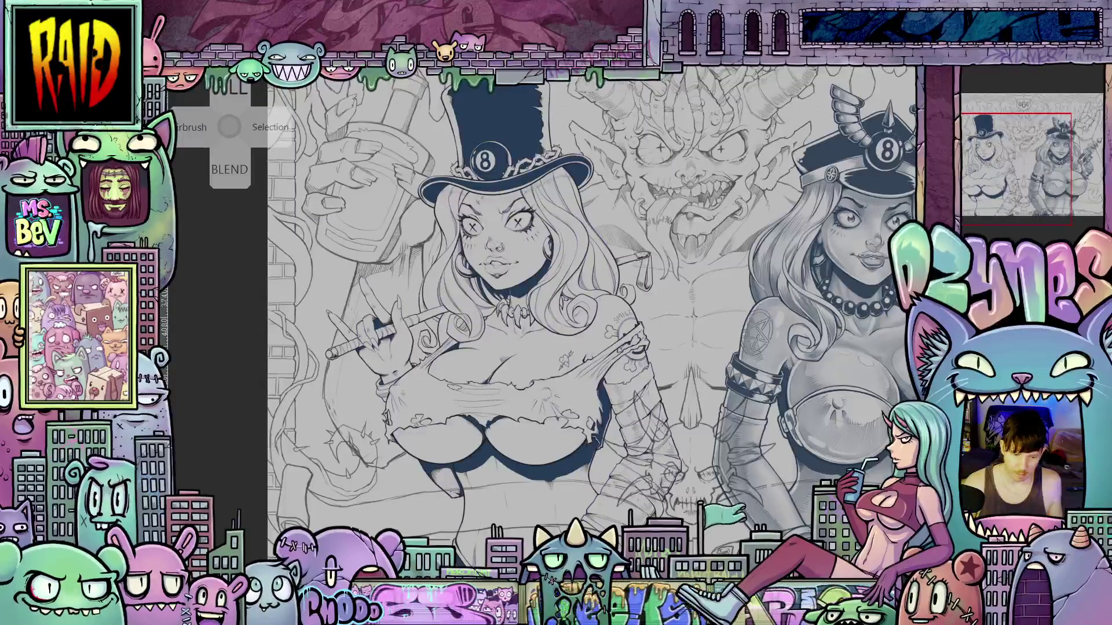
{"action": "scroll", "coordinate": [688, 364], "scroll_direction": "down", "scroll_amount": 4}
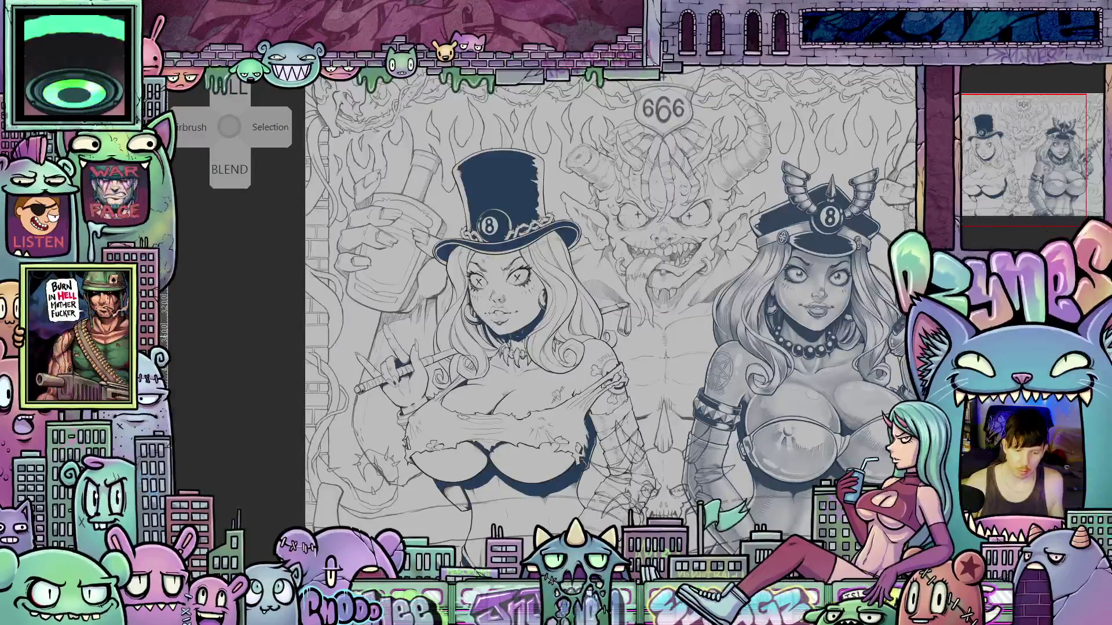
{"action": "scroll", "coordinate": [495, 286], "scroll_direction": "up", "scroll_amount": 10}
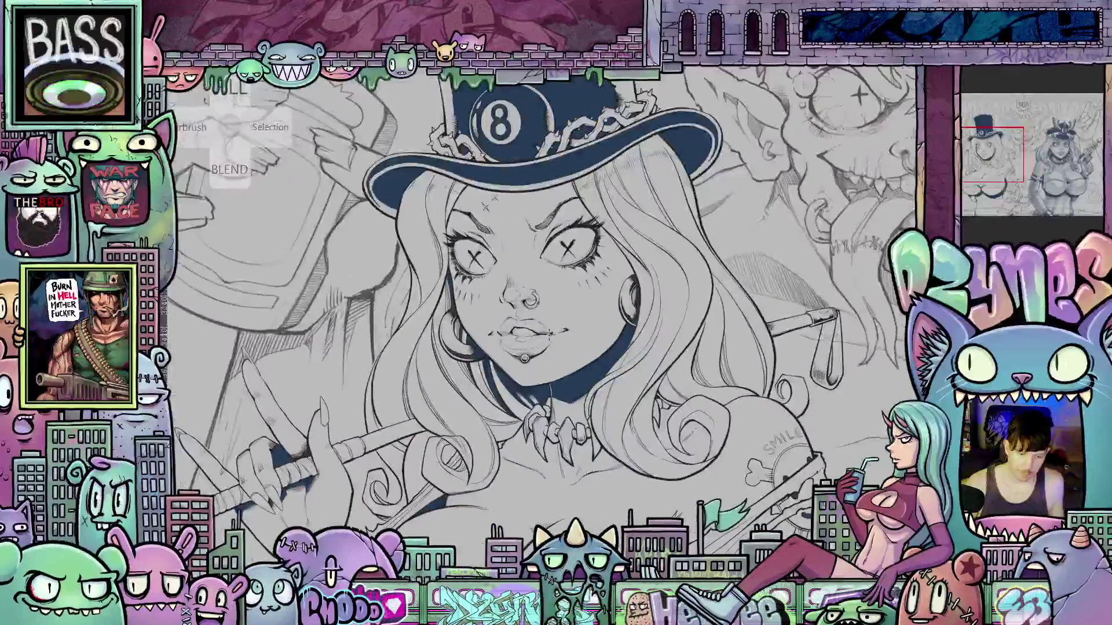
{"action": "scroll", "coordinate": [549, 334], "scroll_direction": "up", "scroll_amount": 5}
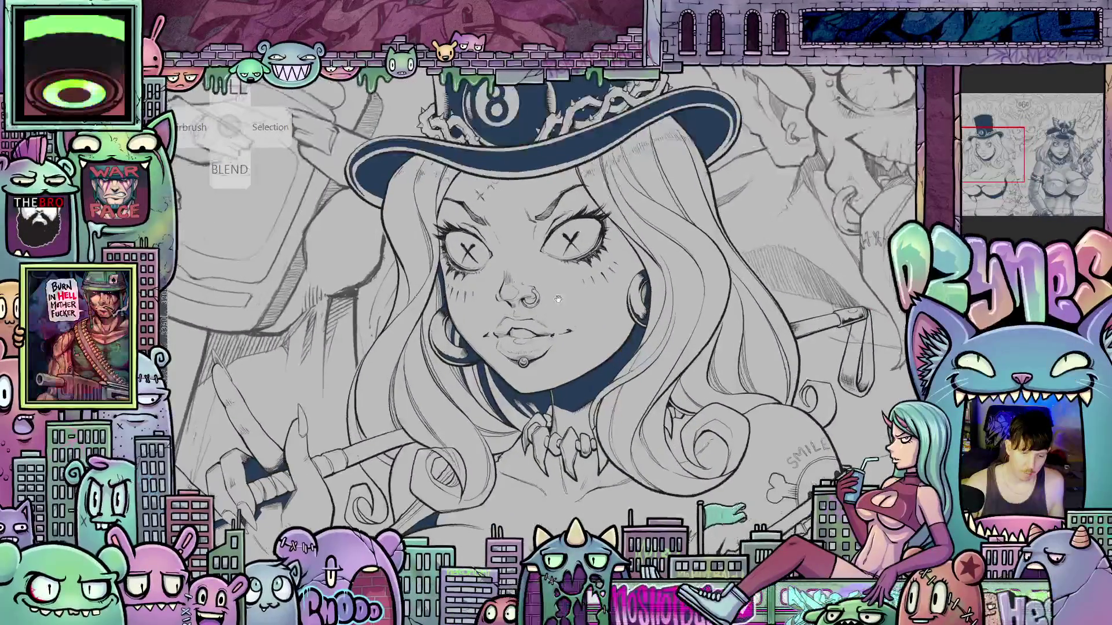
{"action": "scroll", "coordinate": [551, 359], "scroll_direction": "up", "scroll_amount": 2}
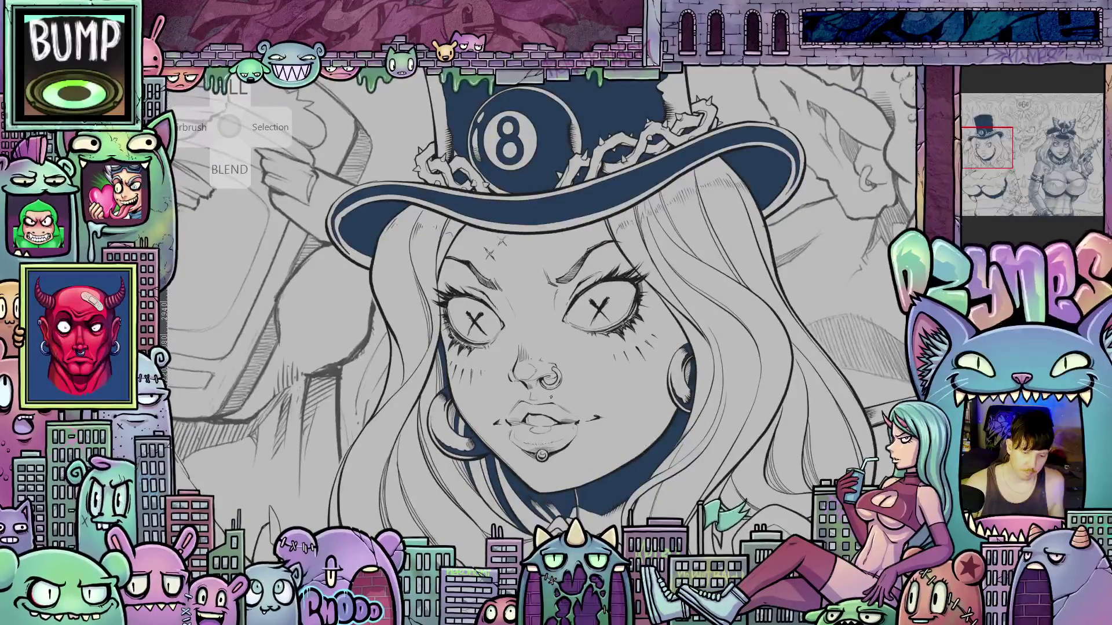
{"action": "scroll", "coordinate": [551, 397], "scroll_direction": "down", "scroll_amount": 6}
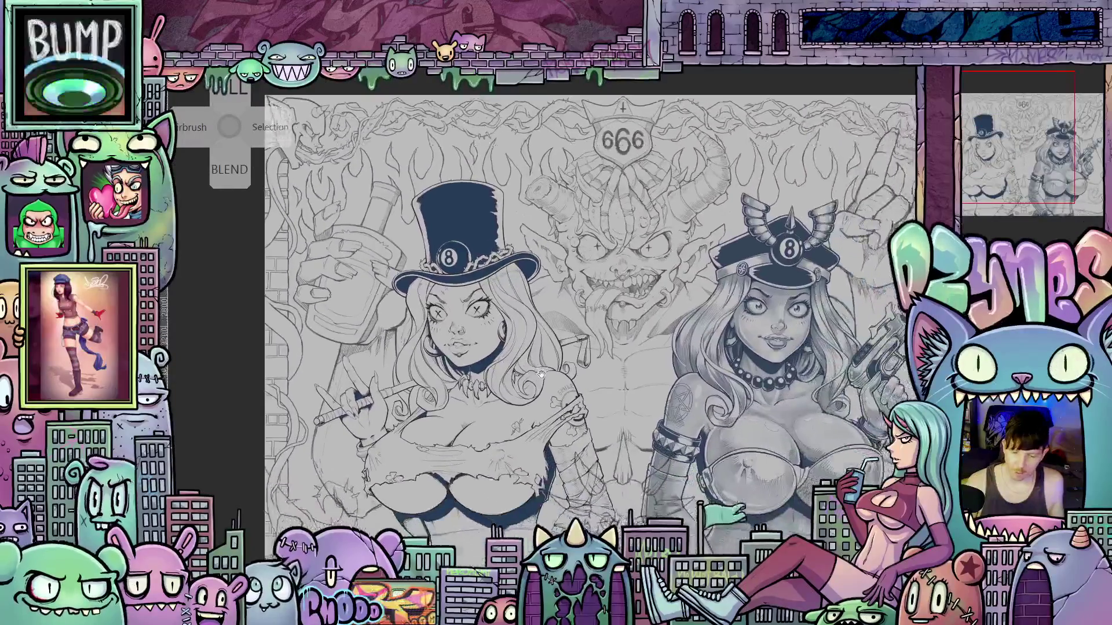
{"action": "scroll", "coordinate": [541, 373], "scroll_direction": "down", "scroll_amount": 1}
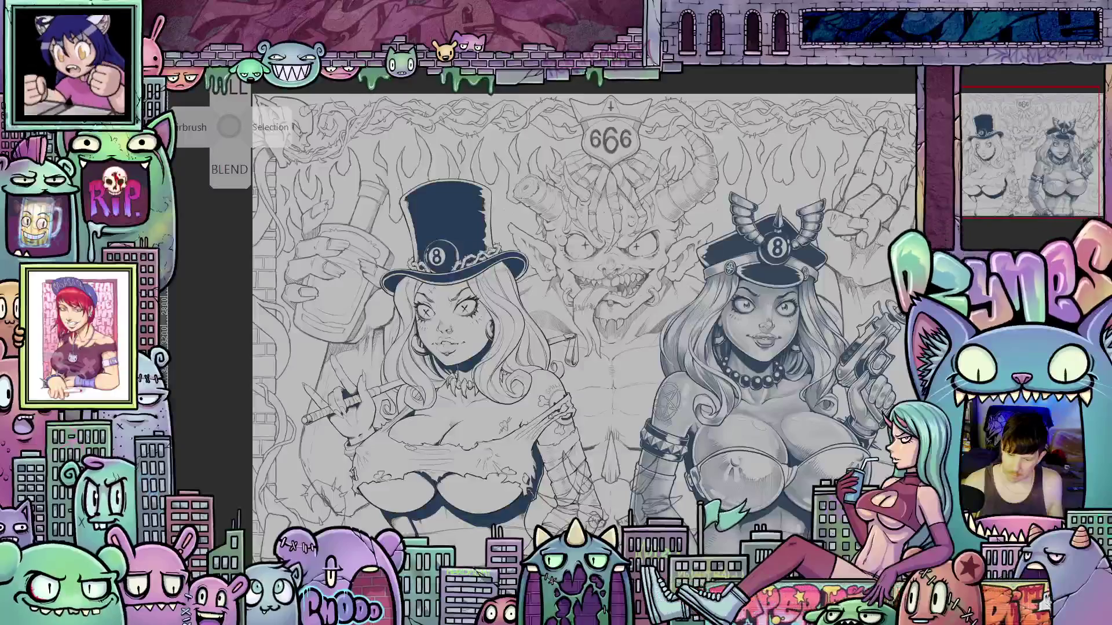
- Change the dark blue fill colour to the deeper saturated blue 4530E9
{"action": "key", "text": "ctrl+shift+c"}
{"action": "left_click", "coordinate": [552, 301]}
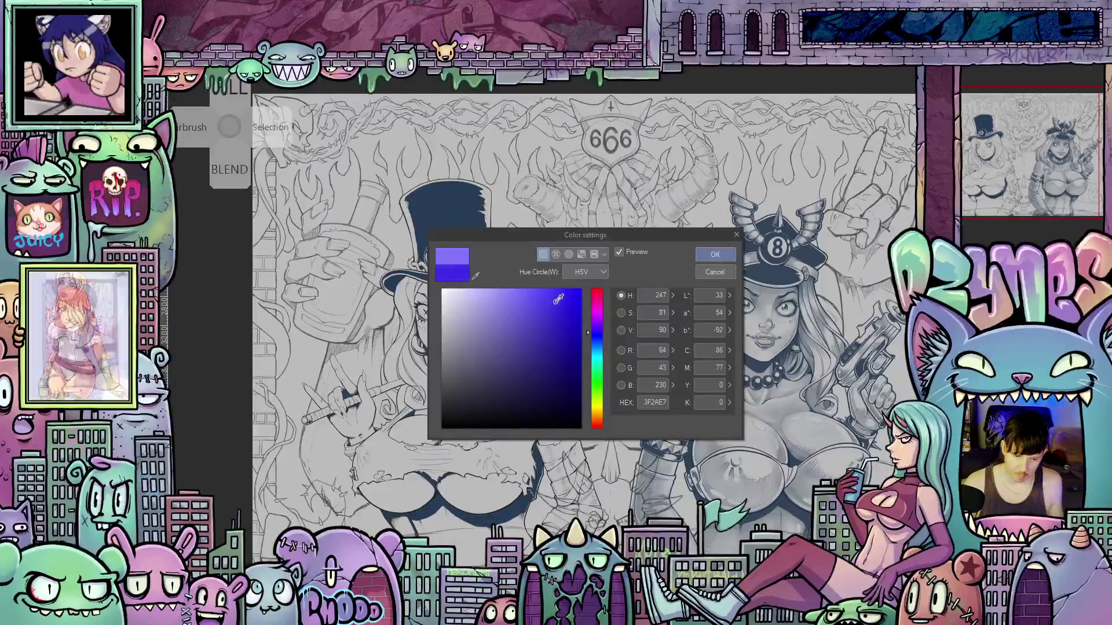
{"action": "left_click", "coordinate": [716, 255]}
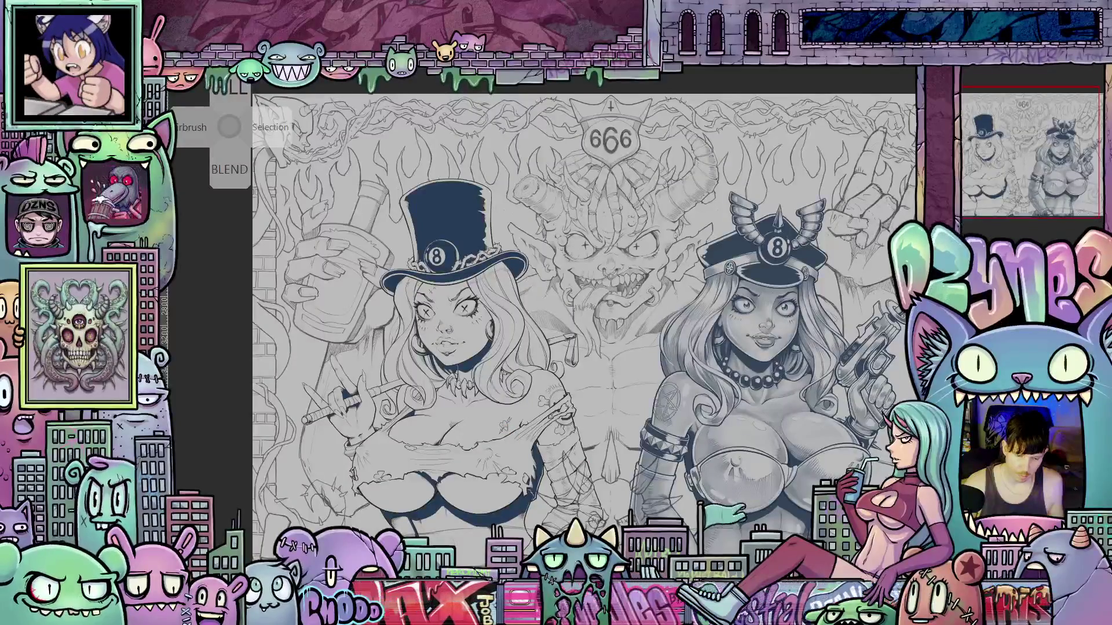
- Zoom and pan over the top-hat woman to check the new blue, then select her figure
{"action": "scroll", "coordinate": [384, 335], "scroll_direction": "up", "scroll_amount": 3}
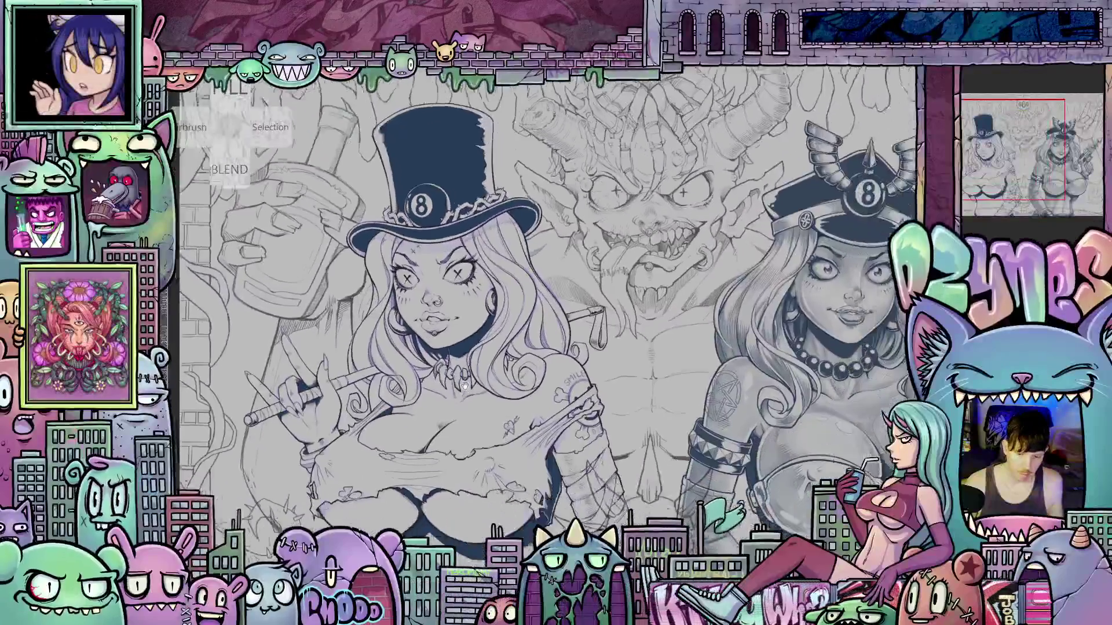
{"action": "left_click_drag", "start_coordinate": [463, 385], "coordinate": [449, 362]}
{"action": "scroll", "coordinate": [449, 362], "scroll_direction": "down", "scroll_amount": 3}
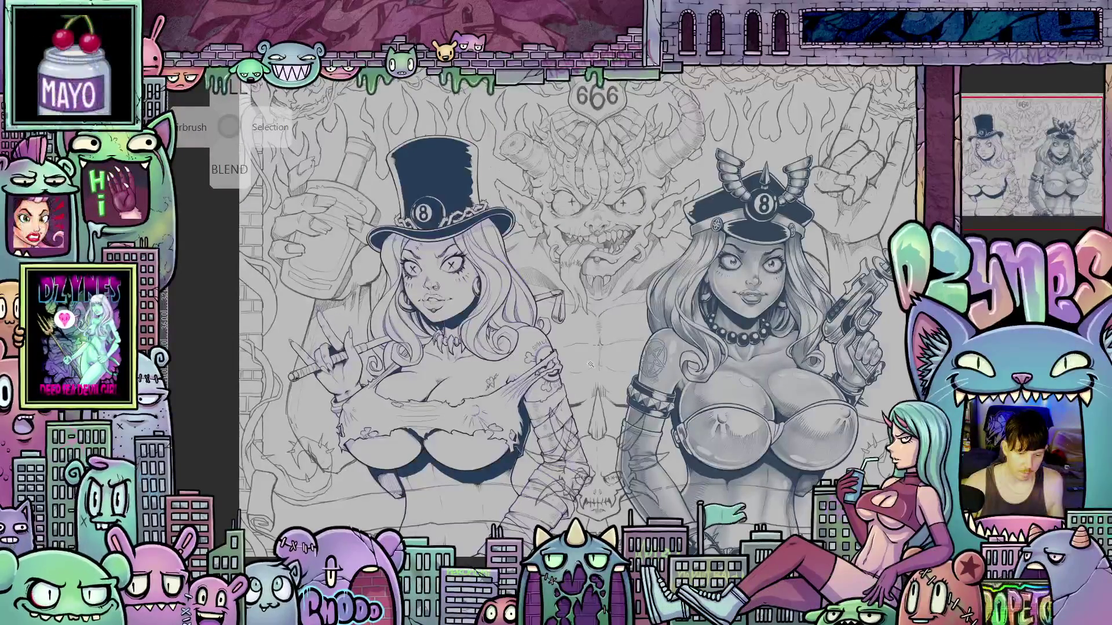
{"action": "left_click", "coordinate": [591, 365]}
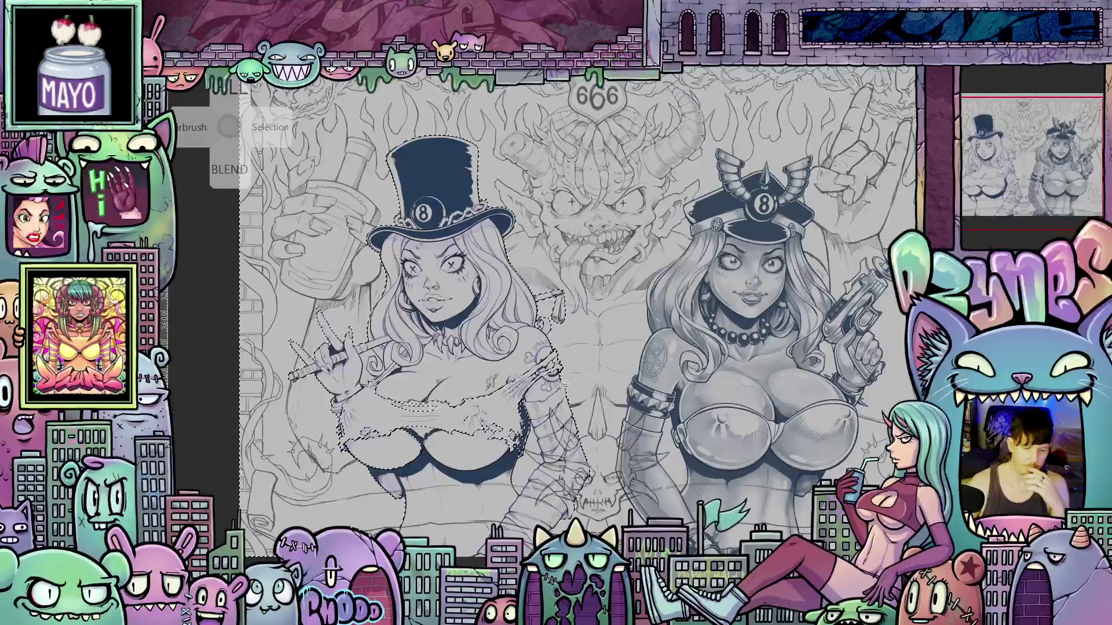
- Clear the selection, bring up the quick-access tool menu, and zoom in on the top-hat woman's hair
{"action": "key", "text": "ctrl+d"}
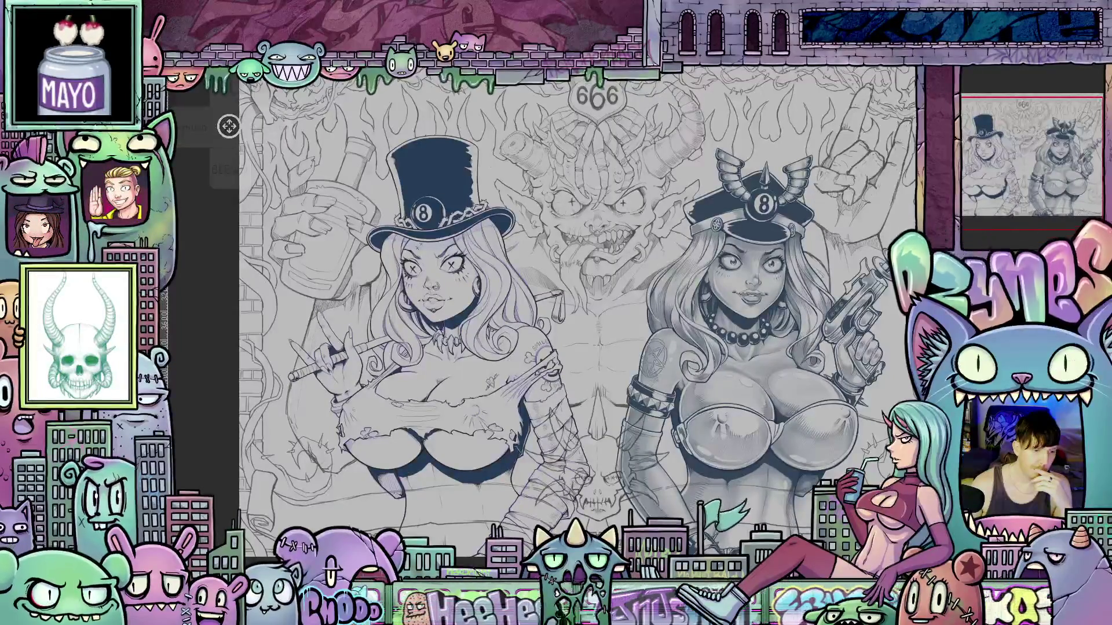
{"action": "right_click", "coordinate": [229, 126]}
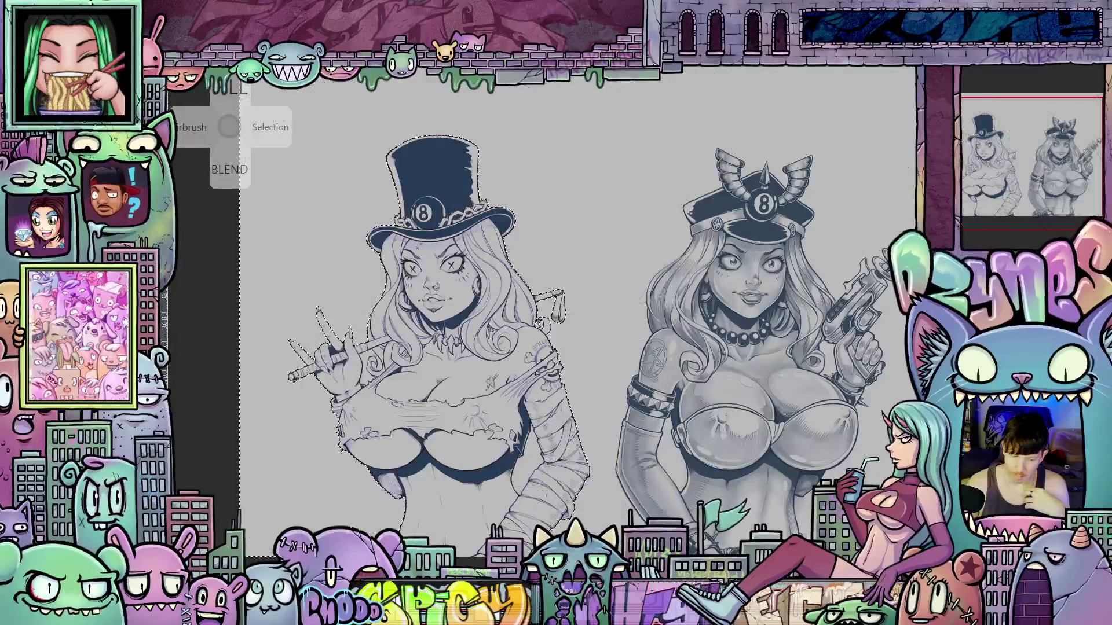
{"action": "scroll", "coordinate": [498, 469], "scroll_direction": "up", "scroll_amount": 2}
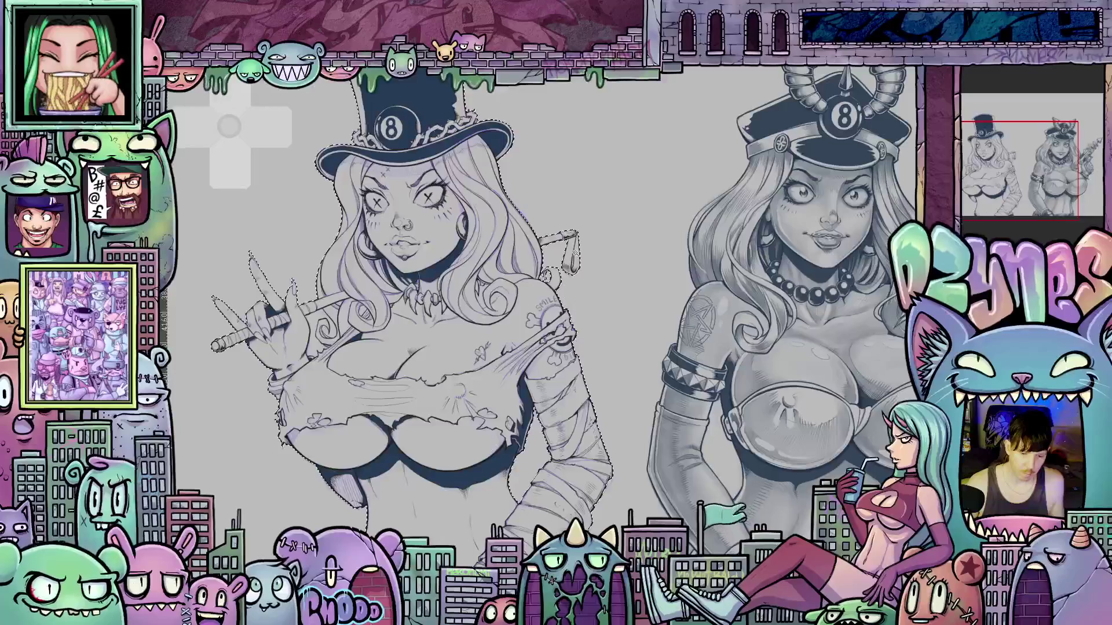
{"action": "scroll", "coordinate": [557, 280], "scroll_direction": "up", "scroll_amount": 10}
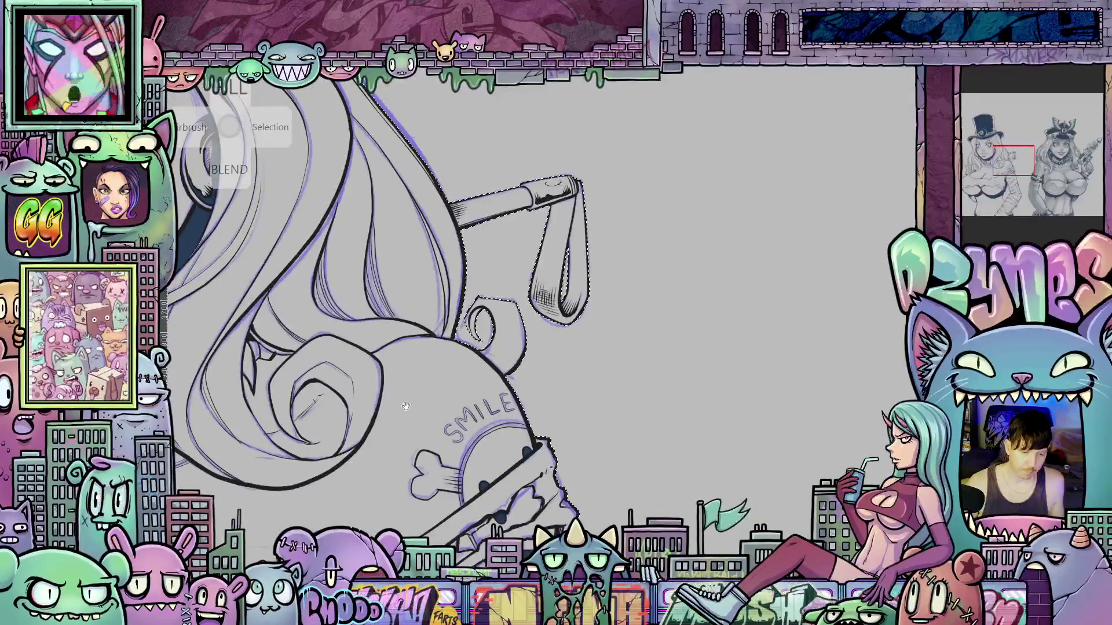
{"action": "left_click_drag", "start_coordinate": [406, 405], "coordinate": [724, 287]}
{"action": "left_click_drag", "start_coordinate": [174, 320], "coordinate": [484, 296]}
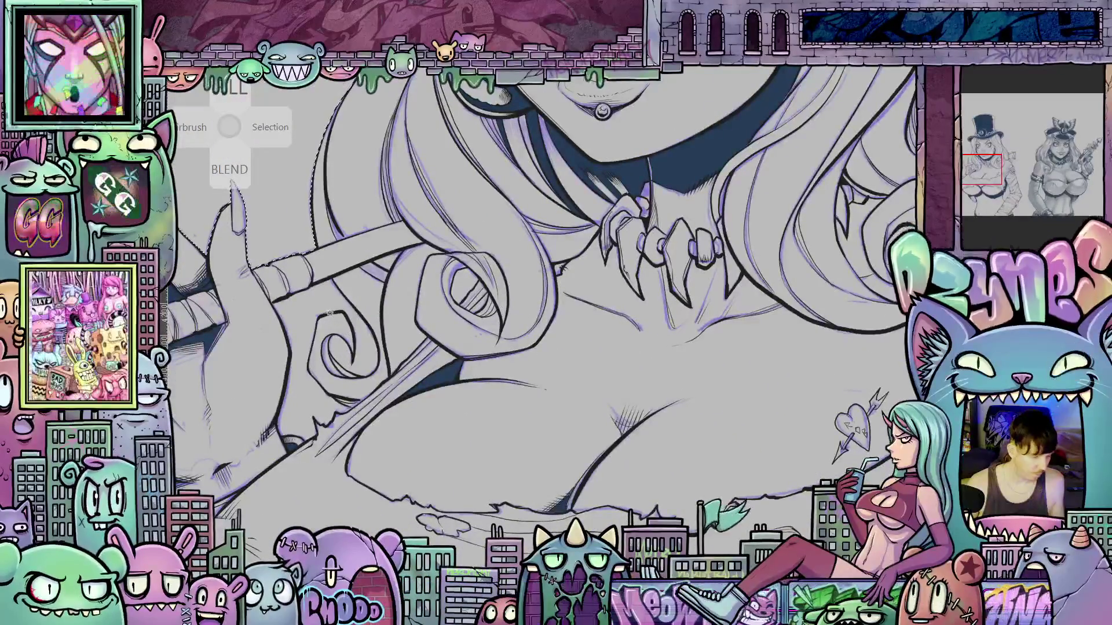
{"action": "scroll", "coordinate": [346, 399], "scroll_direction": "down", "scroll_amount": 5}
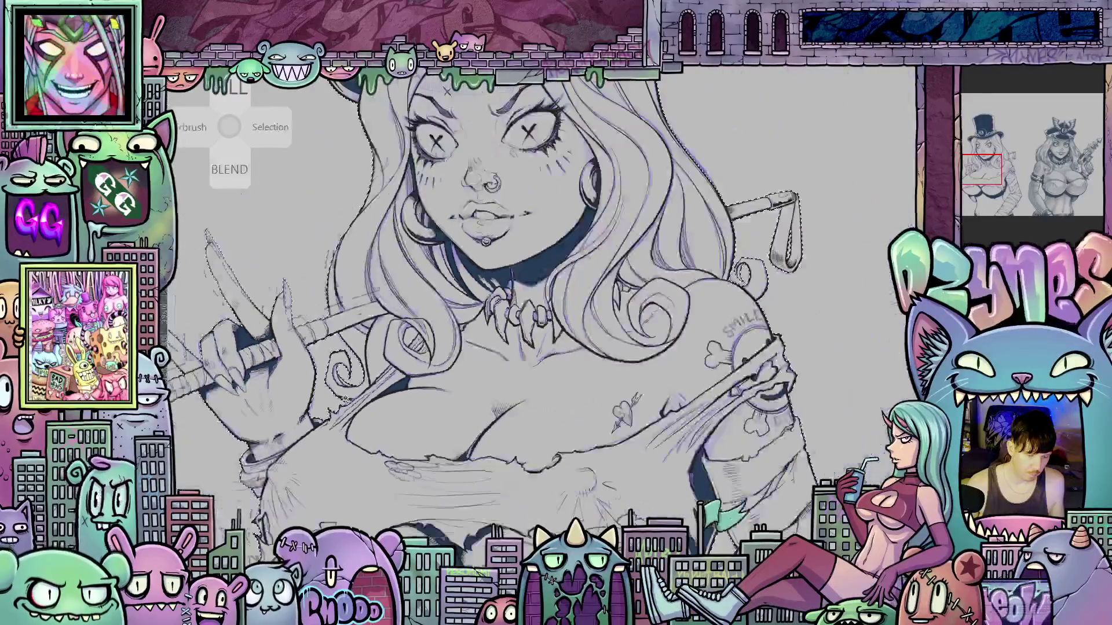
{"action": "scroll", "coordinate": [589, 437], "scroll_direction": "up", "scroll_amount": 2}
{"action": "left_click_drag", "start_coordinate": [589, 436], "coordinate": [374, 414]}
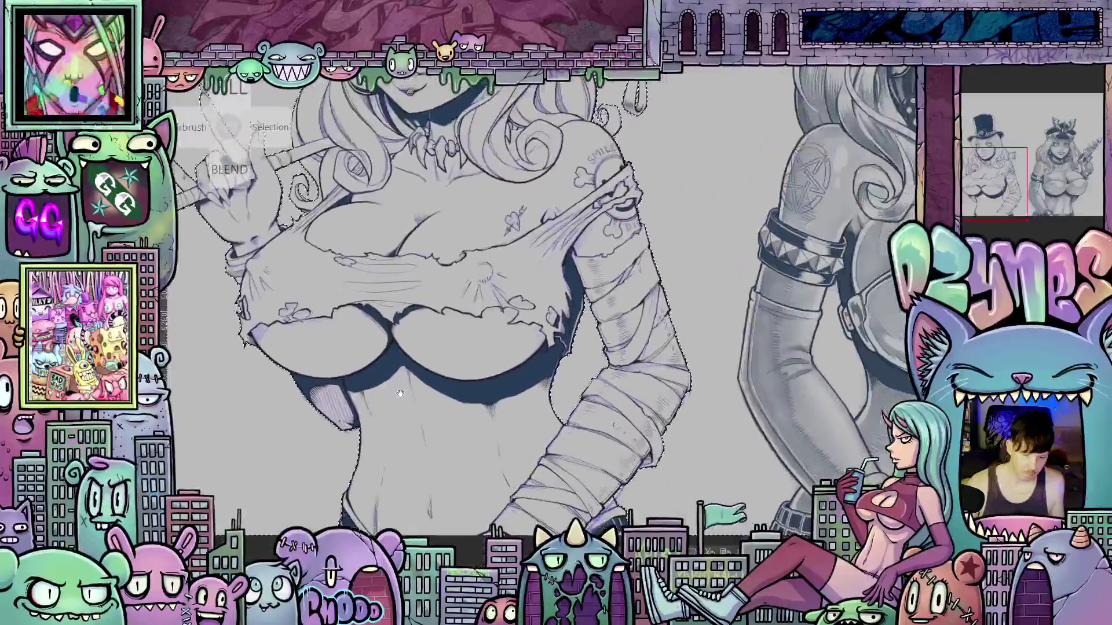
{"action": "mouse_move", "coordinate": [440, 396]}
{"action": "left_mouse_down"}
{"action": "mouse_move", "coordinate": [573, 541]}
{"action": "mouse_move", "coordinate": [573, 582]}
{"action": "left_mouse_up"}
{"action": "mouse_move", "coordinate": [452, 325]}
{"action": "left_mouse_down"}
{"action": "mouse_move", "coordinate": [463, 474]}
{"action": "mouse_move", "coordinate": [440, 483]}
{"action": "left_mouse_up"}
{"action": "scroll", "coordinate": [543, 268], "scroll_direction": "up", "scroll_amount": 6}
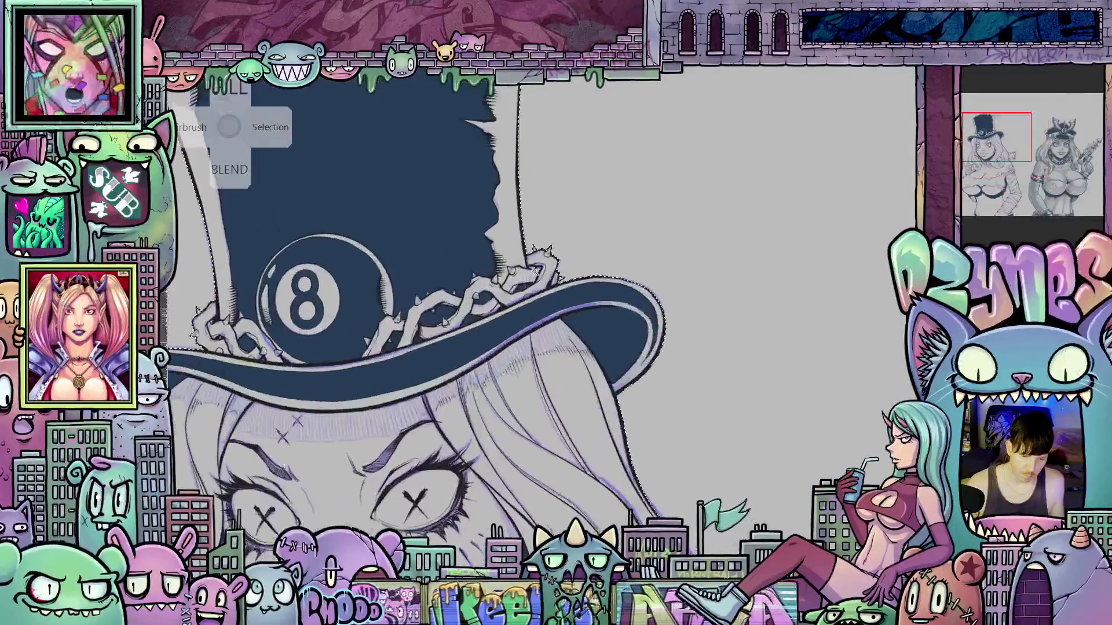
{"action": "scroll", "coordinate": [536, 268], "scroll_direction": "up", "scroll_amount": 2}
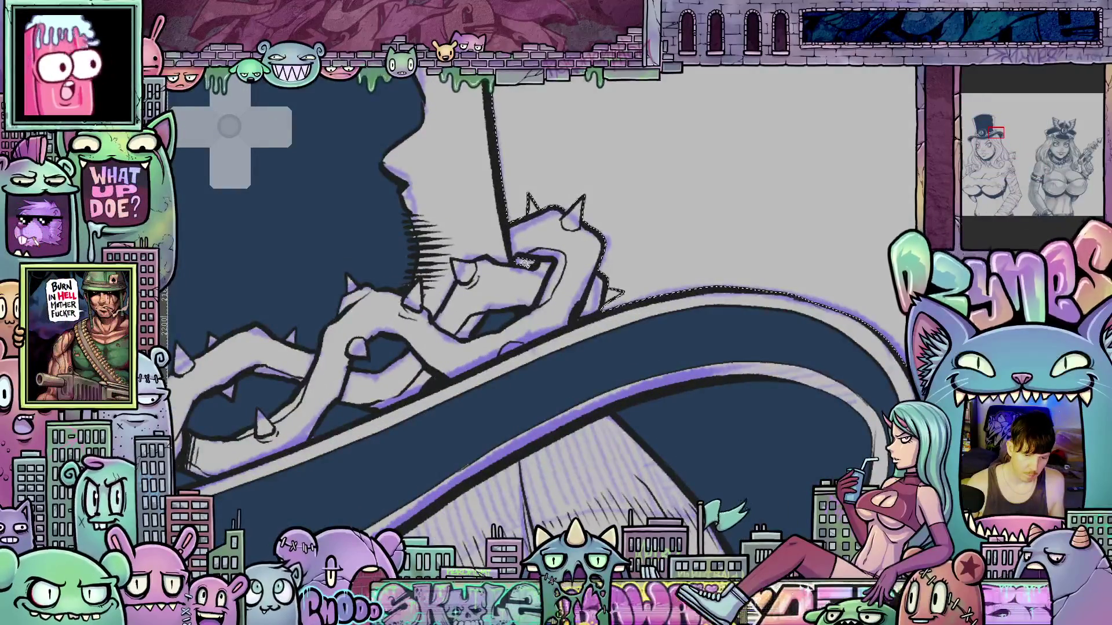
{"action": "scroll", "coordinate": [468, 341], "scroll_direction": "down", "scroll_amount": 5}
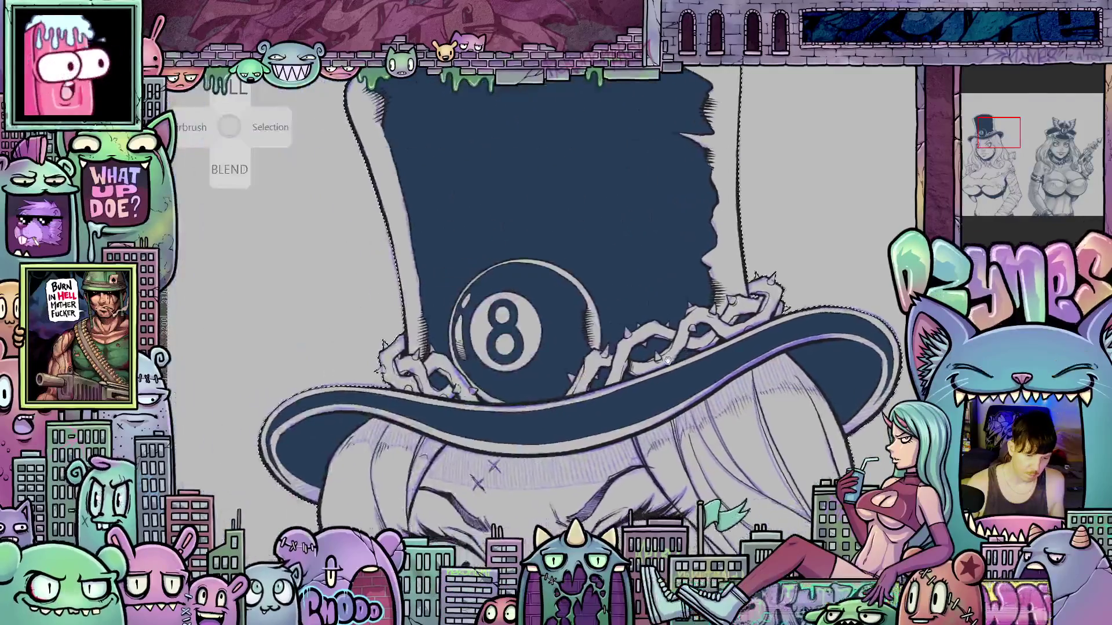
{"action": "scroll", "coordinate": [401, 362], "scroll_direction": "up", "scroll_amount": 5}
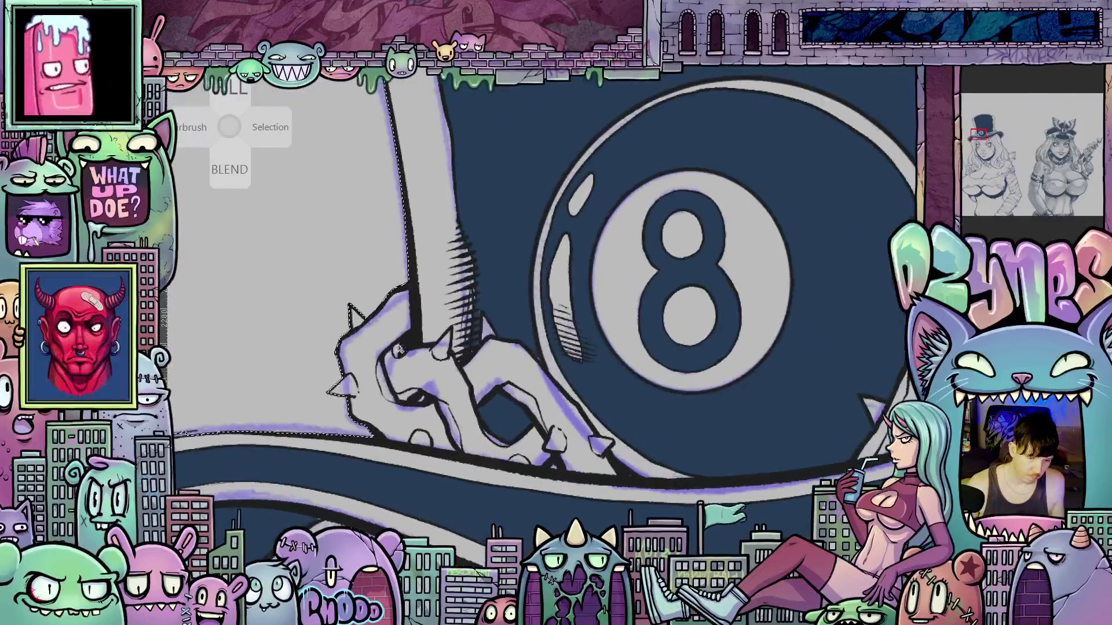
{"action": "scroll", "coordinate": [399, 349], "scroll_direction": "down", "scroll_amount": 5}
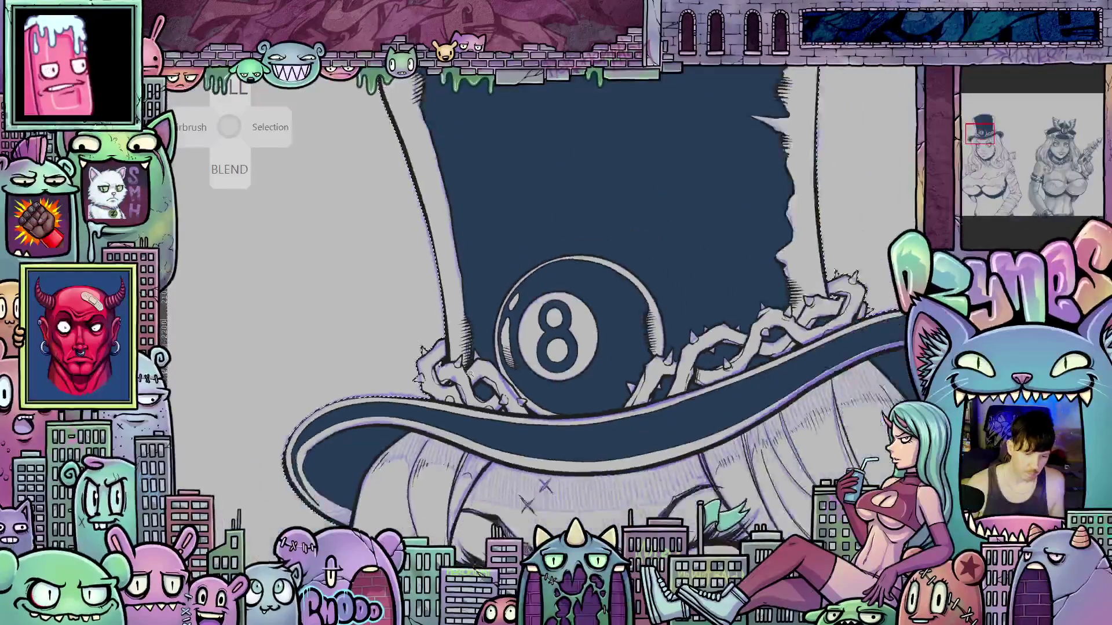
{"action": "scroll", "coordinate": [502, 414], "scroll_direction": "down", "scroll_amount": 4}
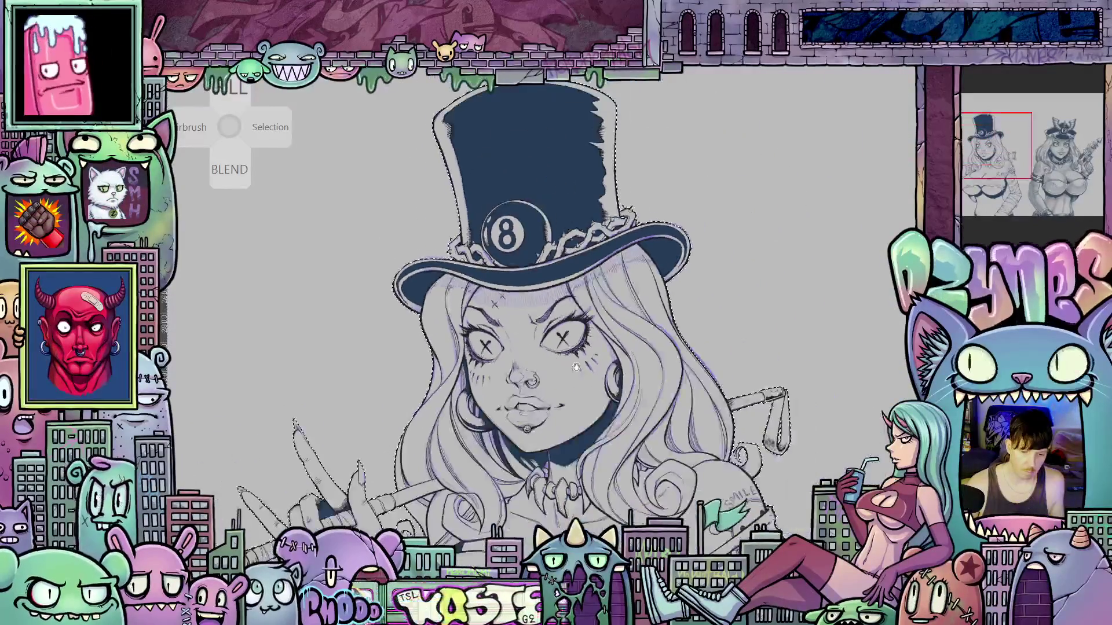
{"action": "scroll", "coordinate": [582, 265], "scroll_direction": "down", "scroll_amount": 2}
{"action": "scroll", "coordinate": [573, 381], "scroll_direction": "down", "scroll_amount": 2}
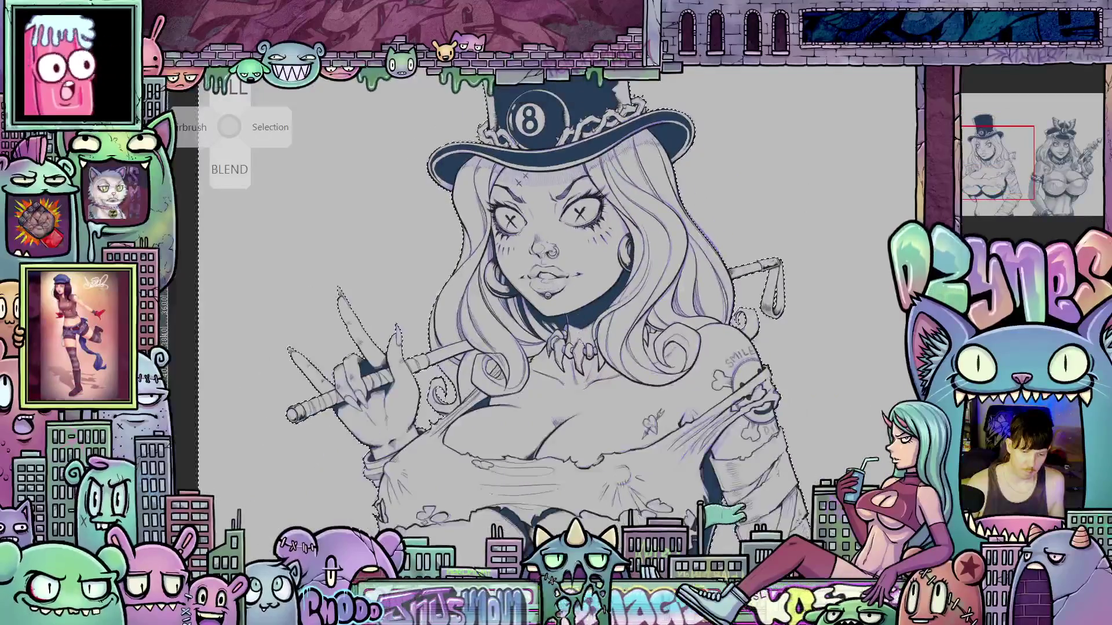
{"action": "scroll", "coordinate": [573, 381], "scroll_direction": "down", "scroll_amount": 2}
{"action": "mouse_move", "coordinate": [573, 381]}
{"action": "left_mouse_down"}
{"action": "mouse_move", "coordinate": [517, 304]}
{"action": "mouse_move", "coordinate": [515, 333]}
{"action": "left_mouse_up"}
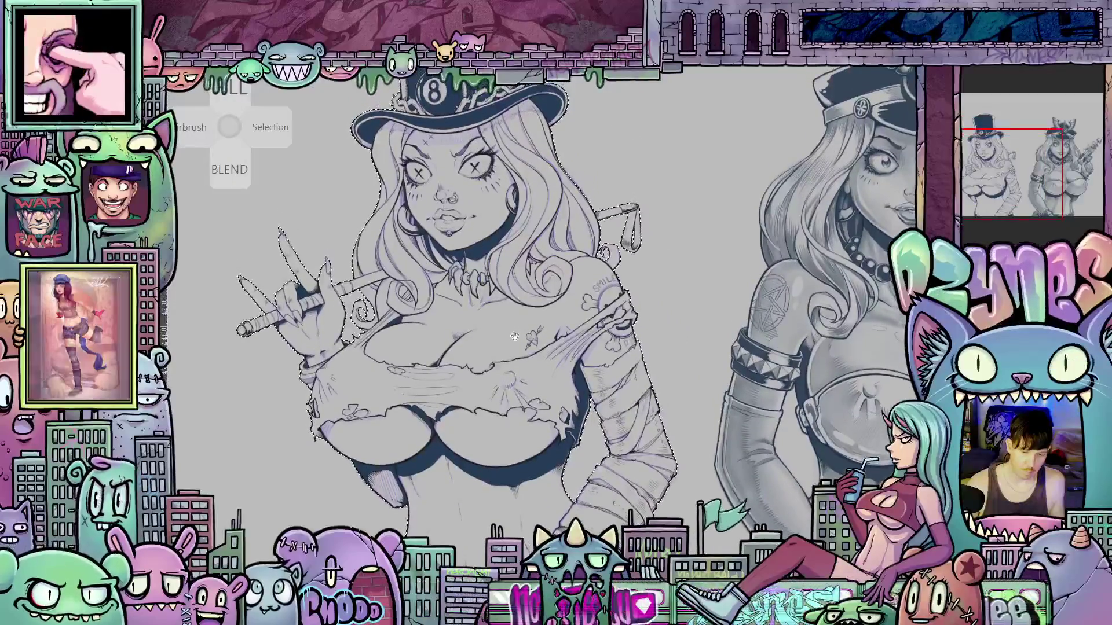
- Dismiss the selection adjustment options and zoom out slightly over her hand
{"action": "key", "text": "shift+s"}
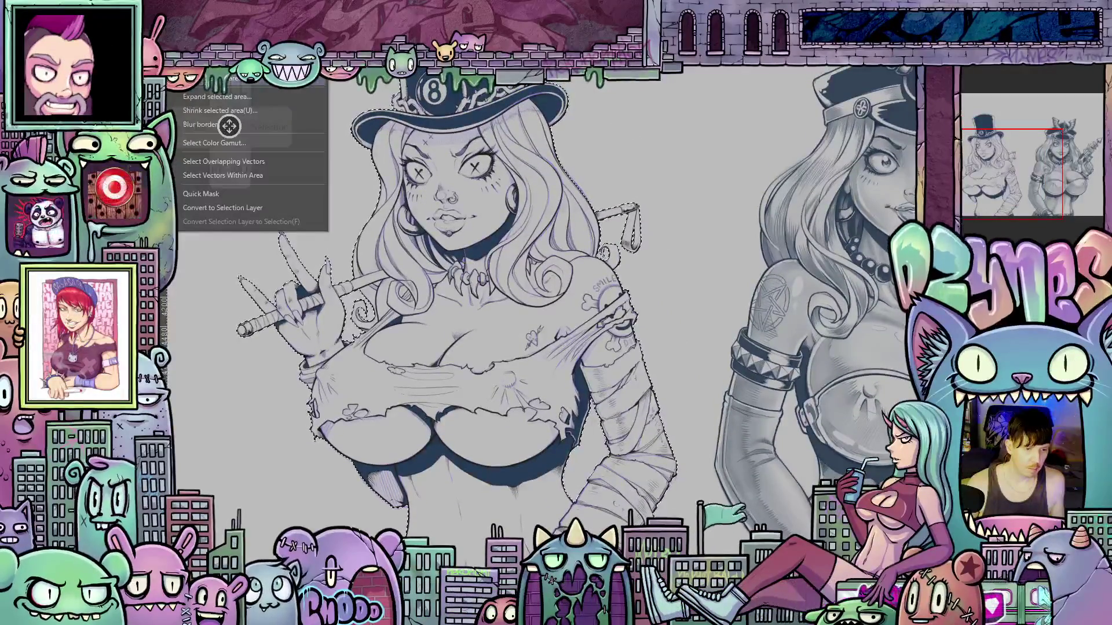
{"action": "key", "text": "Escape"}
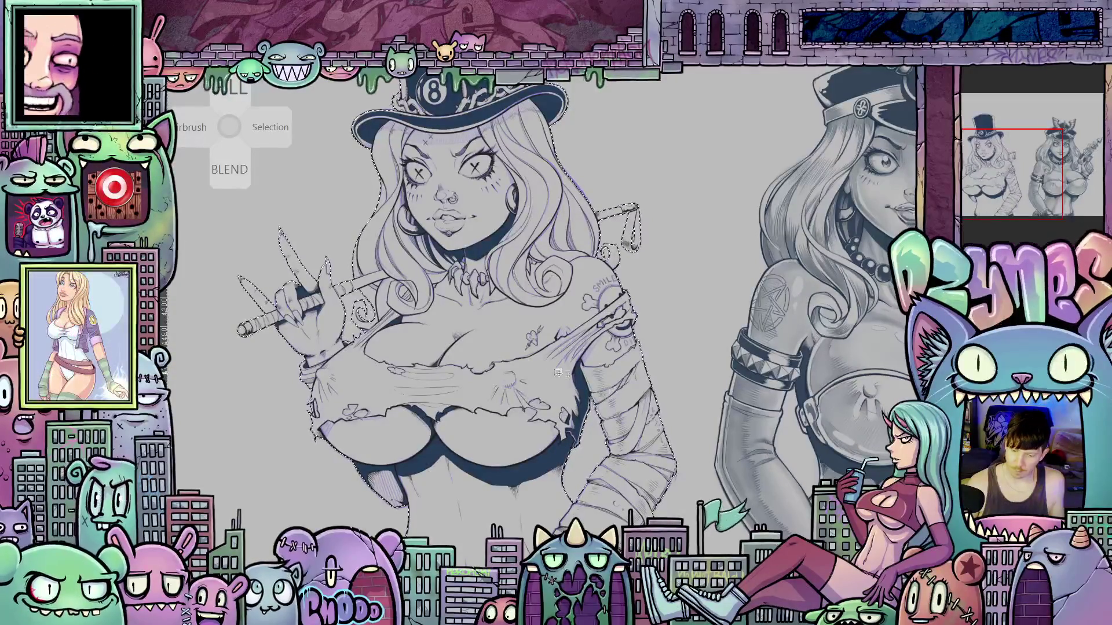
{"action": "scroll", "coordinate": [599, 410], "scroll_direction": "down", "scroll_amount": 2}
{"action": "left_click_drag", "start_coordinate": [599, 410], "coordinate": [596, 403]}
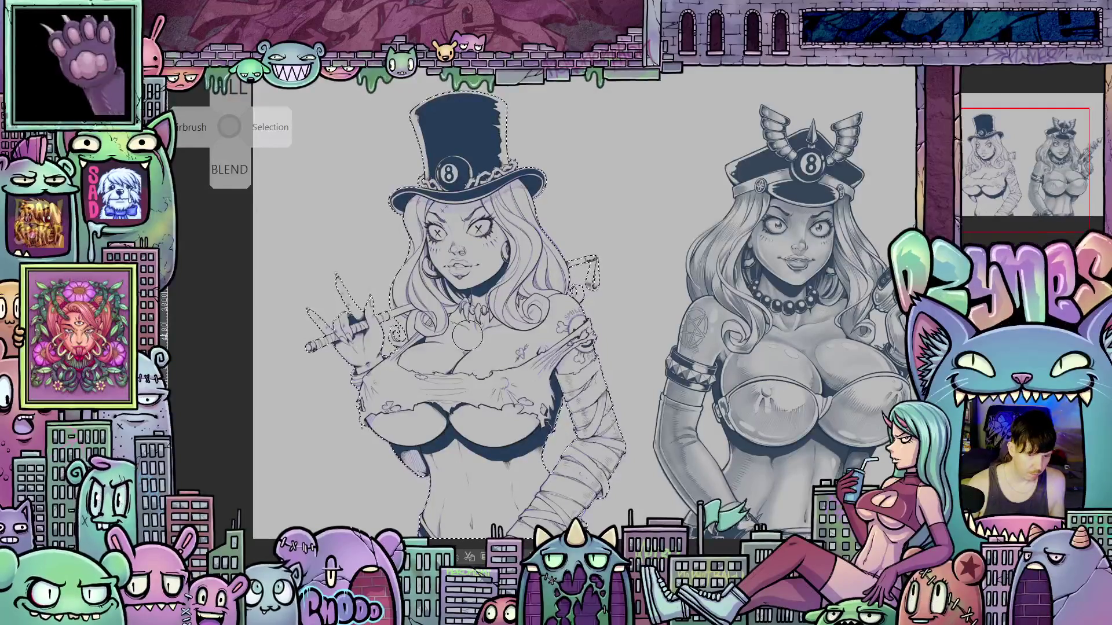
- Enlarge the brush and draw a stroke extending the cigarette toward her lips
{"action": "key", "text": "bracketright"}
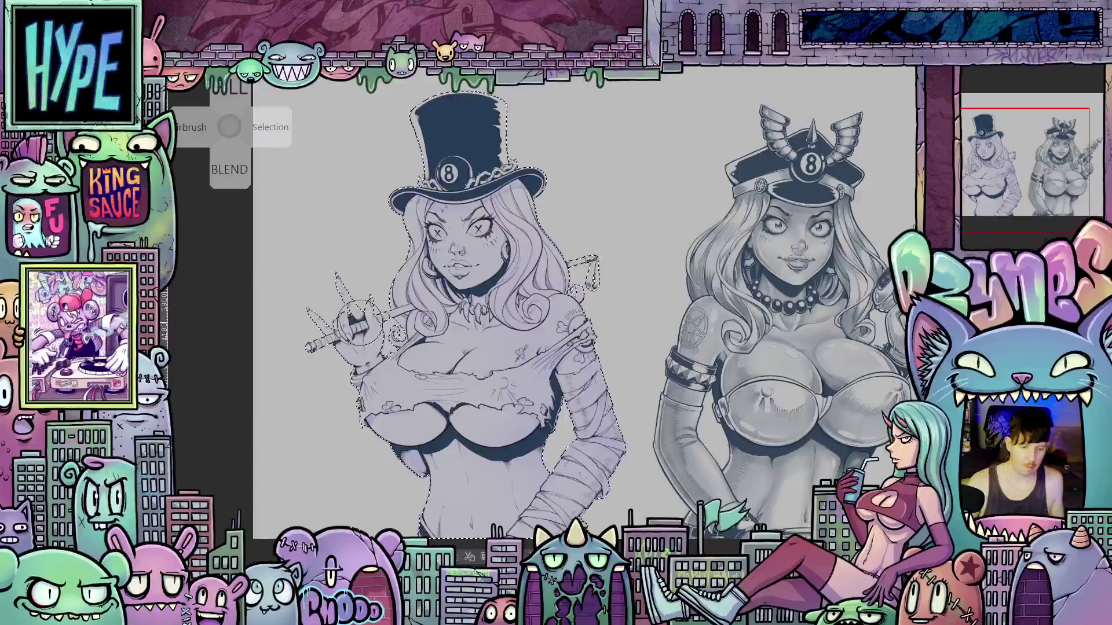
{"action": "left_click_drag", "start_coordinate": [348, 330], "coordinate": [406, 304]}
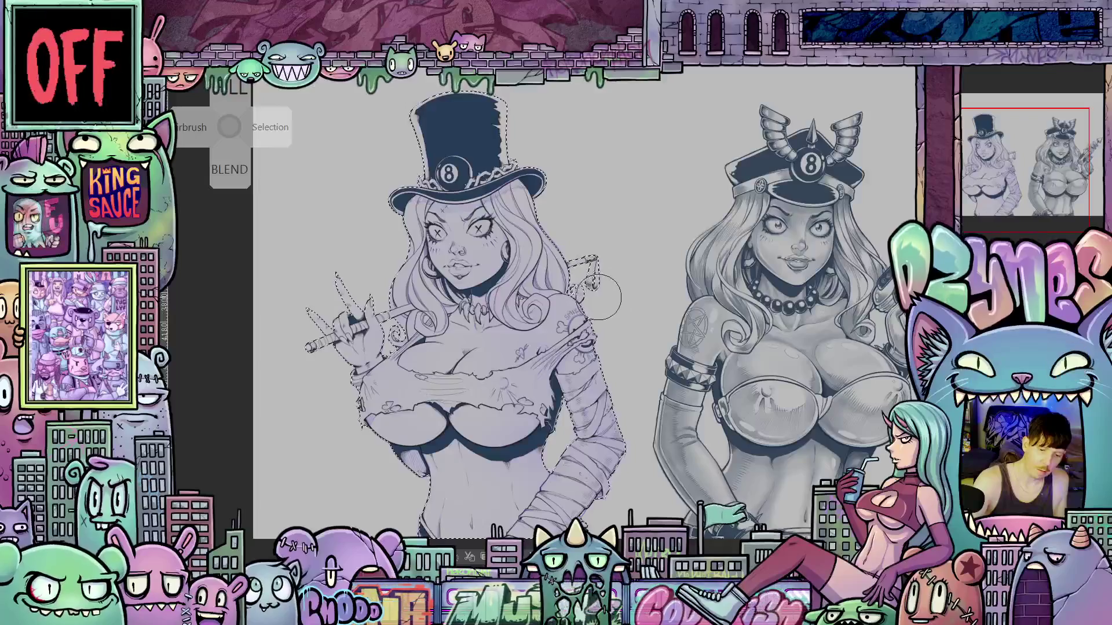
{"action": "key", "text": "bracketright"}
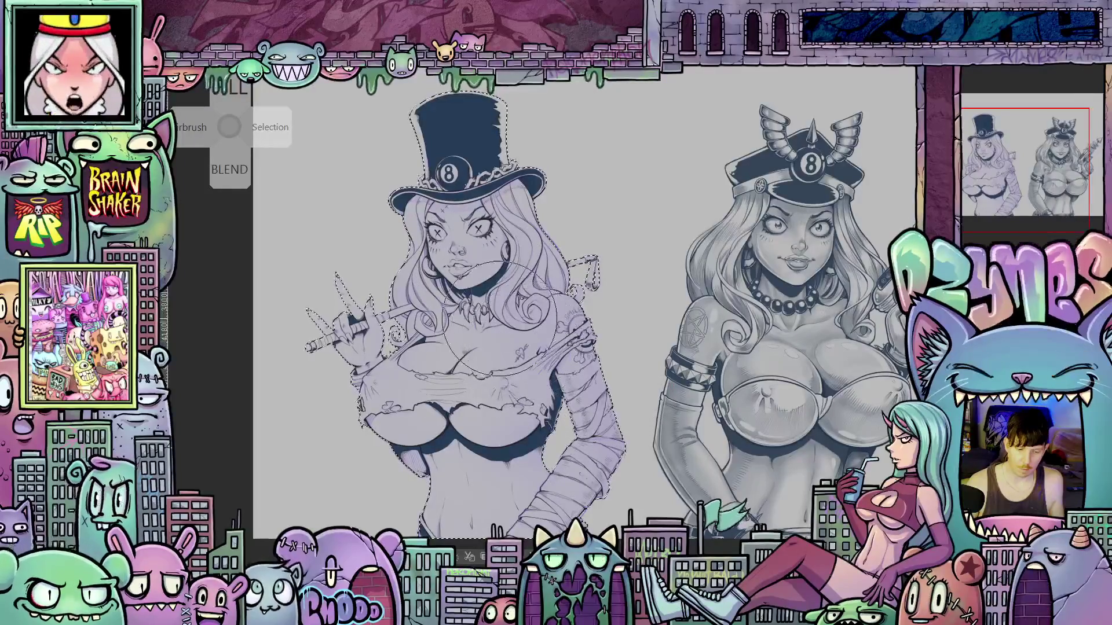
{"action": "scroll", "coordinate": [508, 325], "scroll_direction": "up", "scroll_amount": 2}
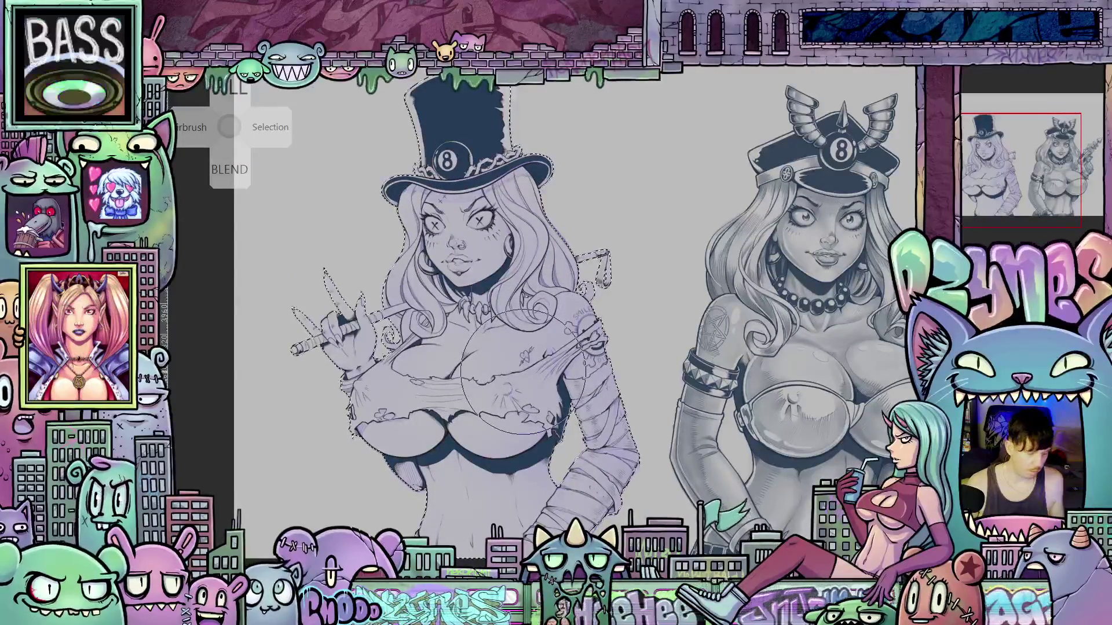
{"action": "scroll", "coordinate": [507, 364], "scroll_direction": "up", "scroll_amount": 1}
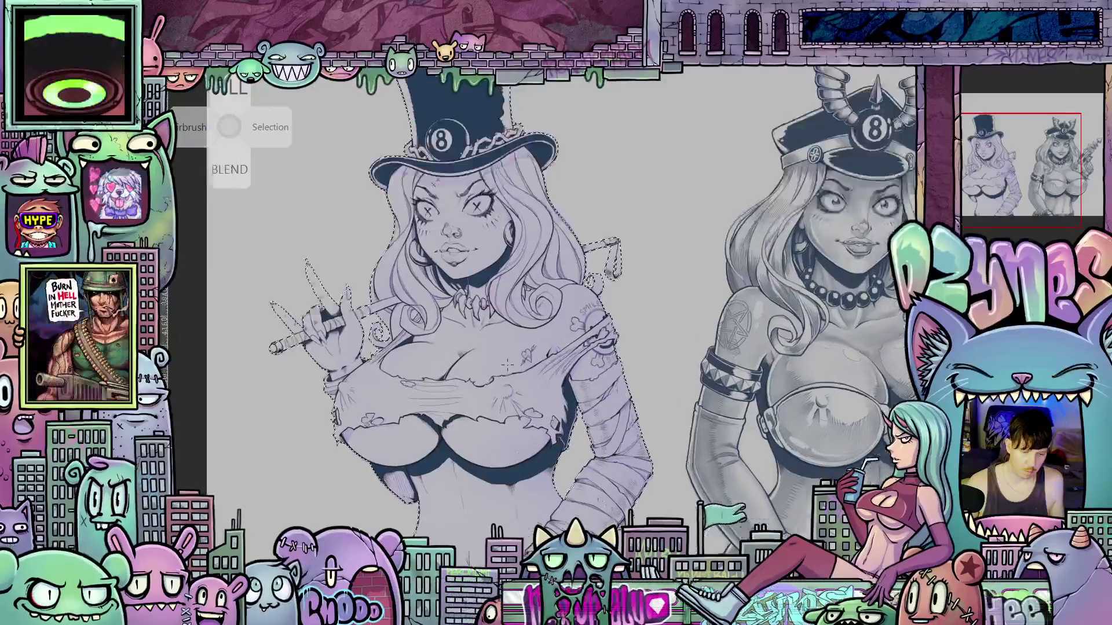
{"action": "scroll", "coordinate": [508, 364], "scroll_direction": "up", "scroll_amount": 2}
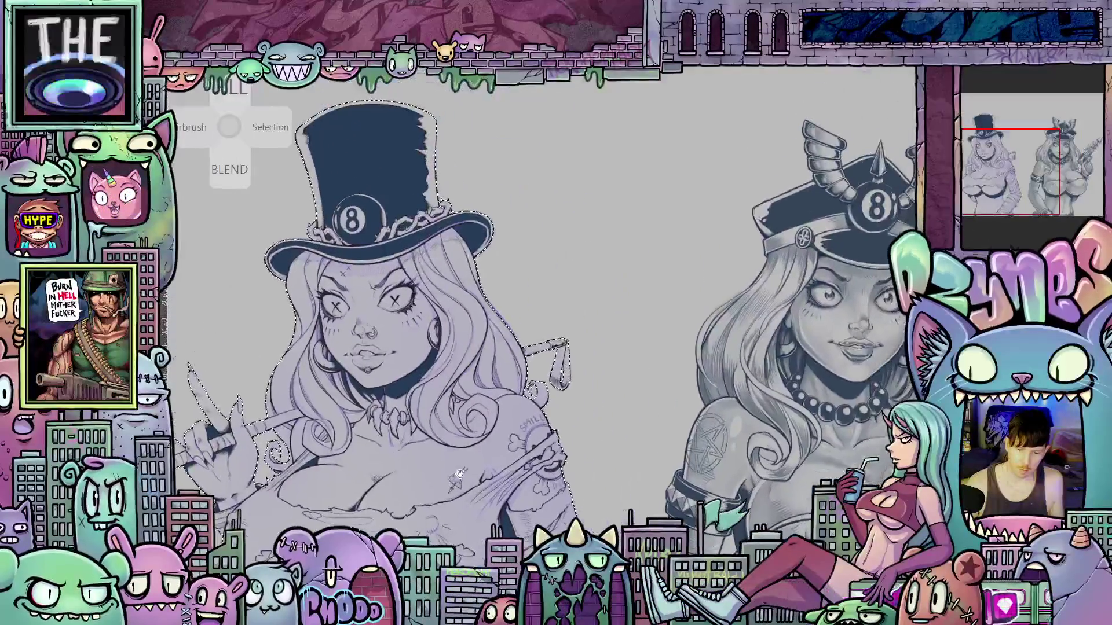
{"action": "scroll", "coordinate": [459, 473], "scroll_direction": "up", "scroll_amount": 1}
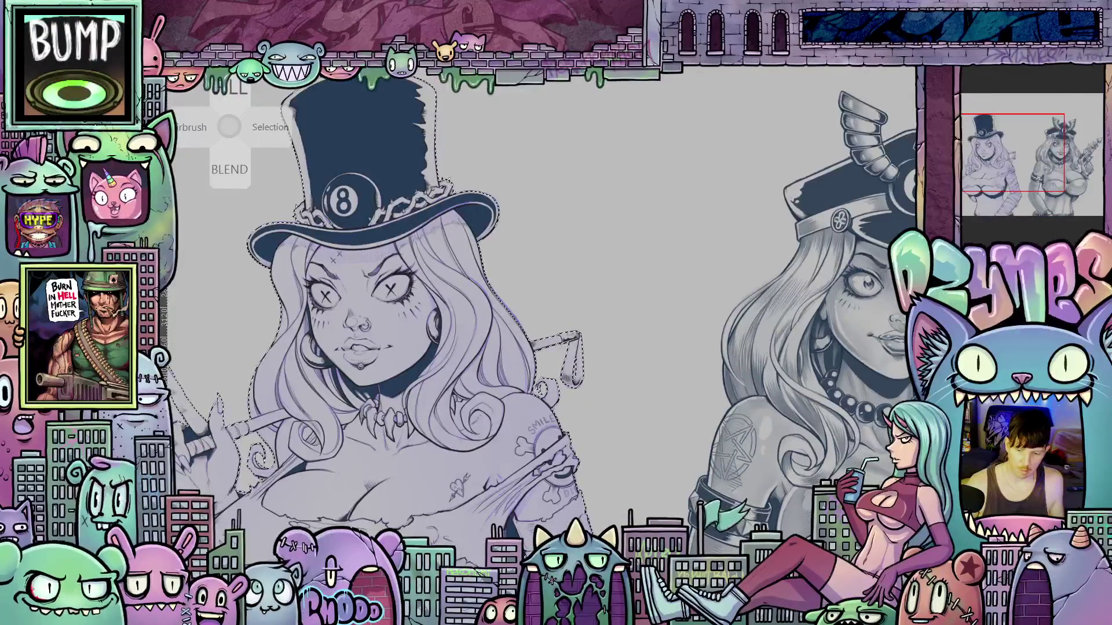
{"action": "scroll", "coordinate": [865, 342], "scroll_direction": "up", "scroll_amount": 4}
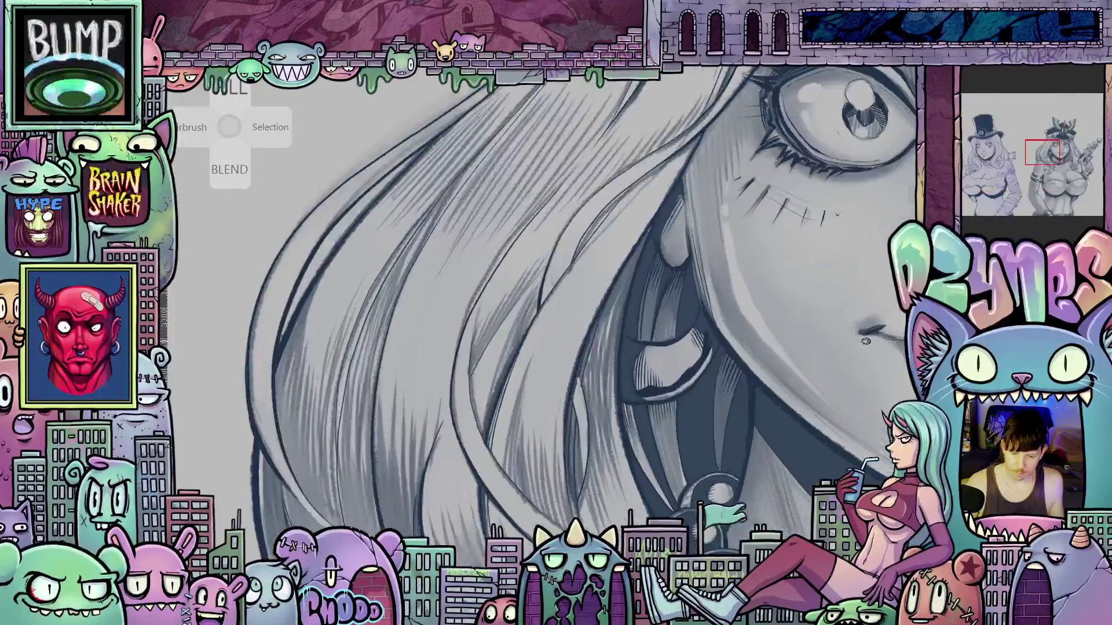
{"action": "mouse_move", "coordinate": [866, 341]}
{"action": "left_mouse_down"}
{"action": "mouse_move", "coordinate": [747, 356]}
{"action": "mouse_move", "coordinate": [707, 409]}
{"action": "left_mouse_up"}
{"action": "scroll", "coordinate": [677, 357], "scroll_direction": "down", "scroll_amount": 4}
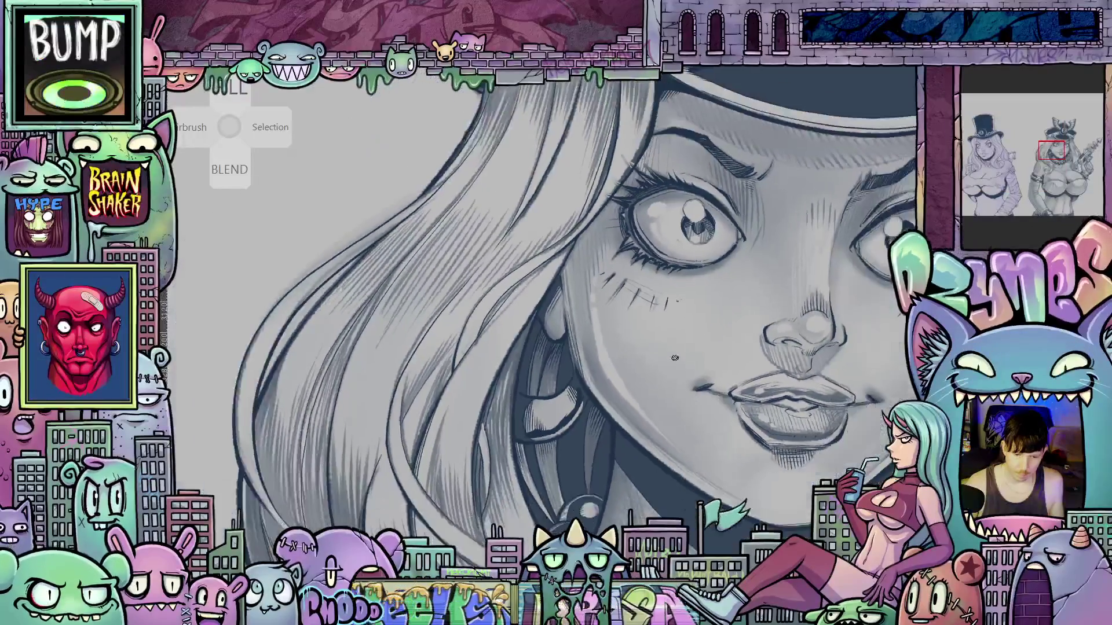
{"action": "scroll", "coordinate": [885, 370], "scroll_direction": "down", "scroll_amount": 5}
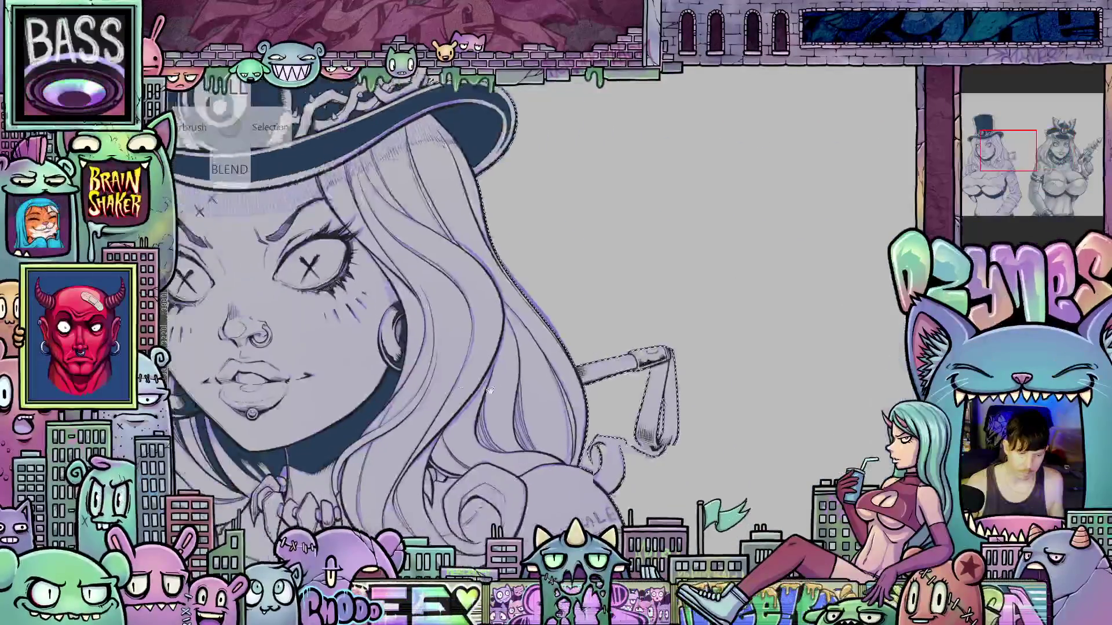
{"action": "scroll", "coordinate": [642, 399], "scroll_direction": "up", "scroll_amount": 6}
{"action": "scroll", "coordinate": [642, 398], "scroll_direction": "up", "scroll_amount": 2}
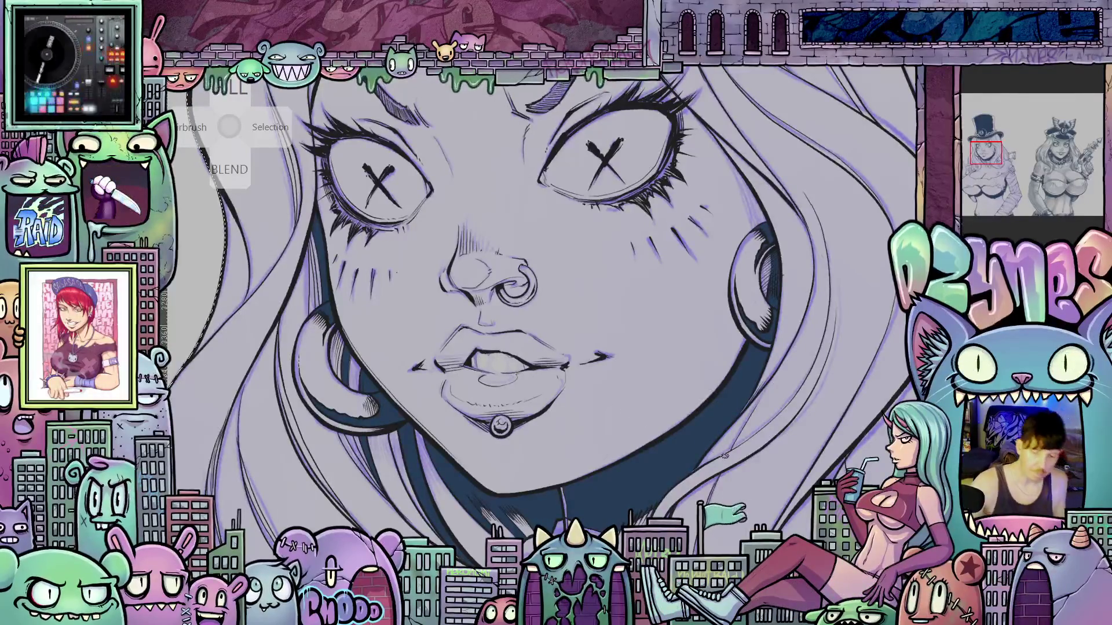
- Rotate the canvas back toward upright, shrink the brush, and zoom out to the whole top hat
{"action": "left_click_drag", "start_coordinate": [791, 431], "coordinate": [497, 411]}
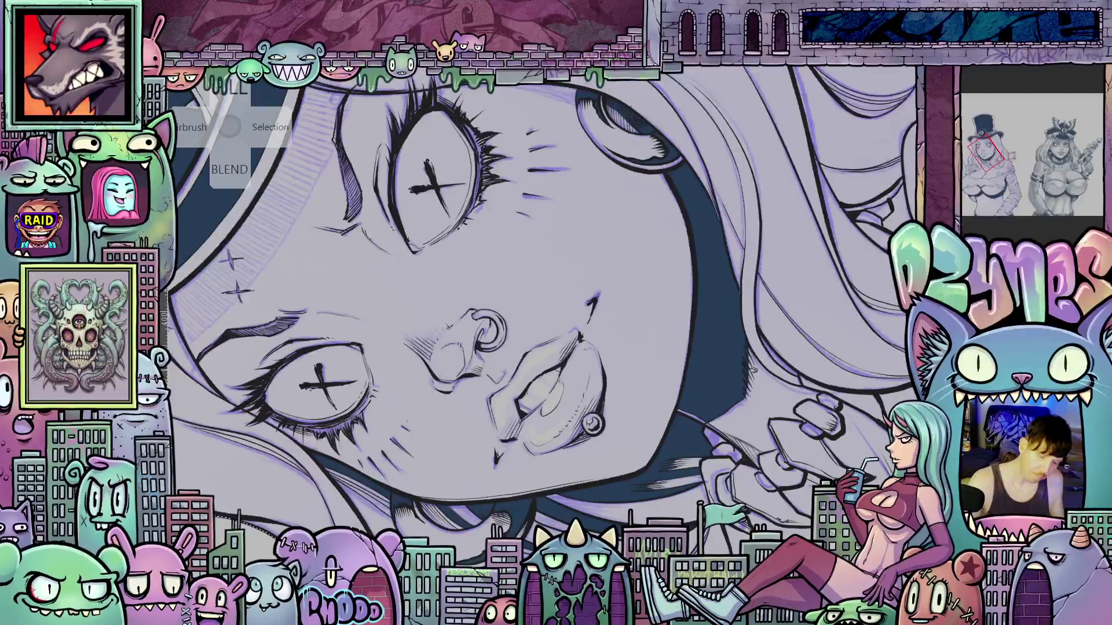
{"action": "mouse_move", "coordinate": [782, 366]}
{"action": "left_mouse_down"}
{"action": "mouse_move", "coordinate": [679, 480]}
{"action": "mouse_move", "coordinate": [619, 408]}
{"action": "mouse_move", "coordinate": [672, 329]}
{"action": "left_mouse_up"}
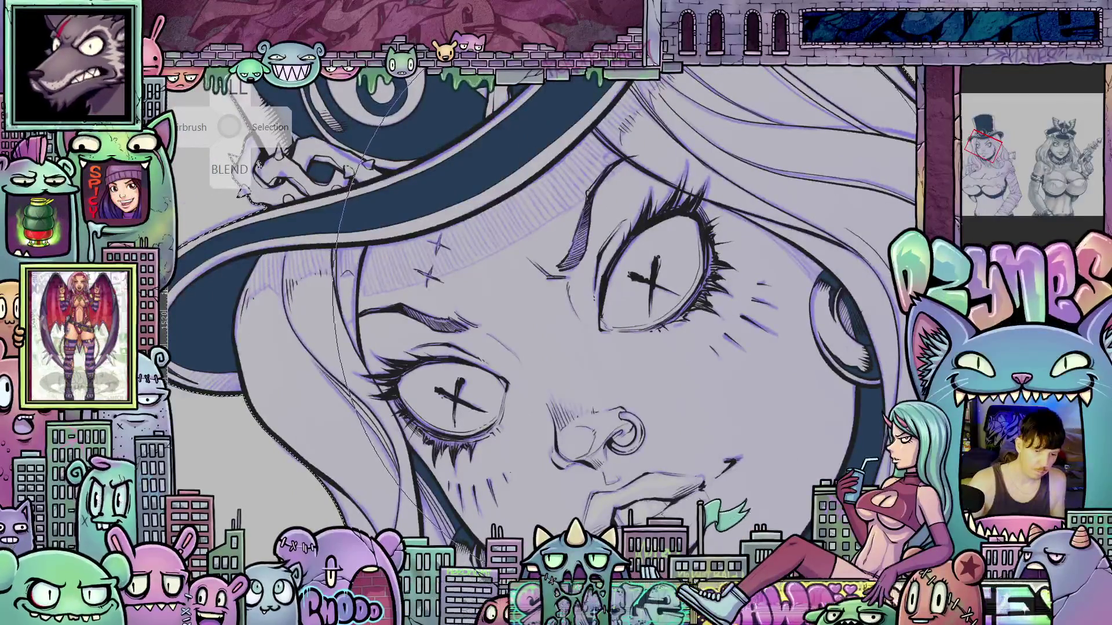
{"action": "key", "text": "bracketleft"}
{"action": "key", "text": "bracketleft"}
{"action": "key", "text": "bracketleft"}
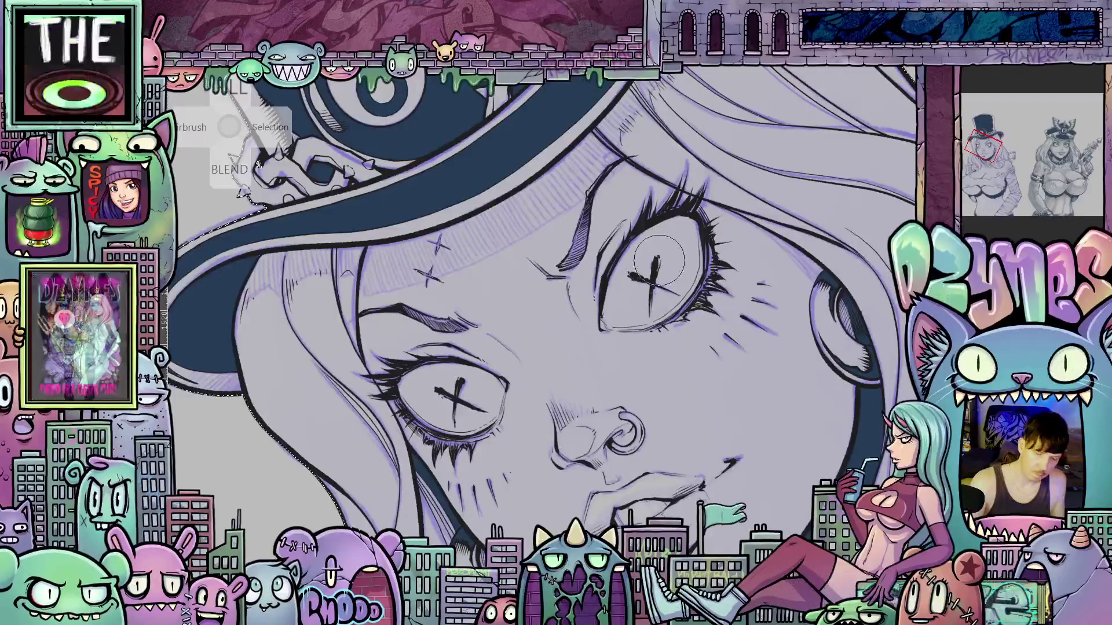
{"action": "key", "text": "bracketleft"}
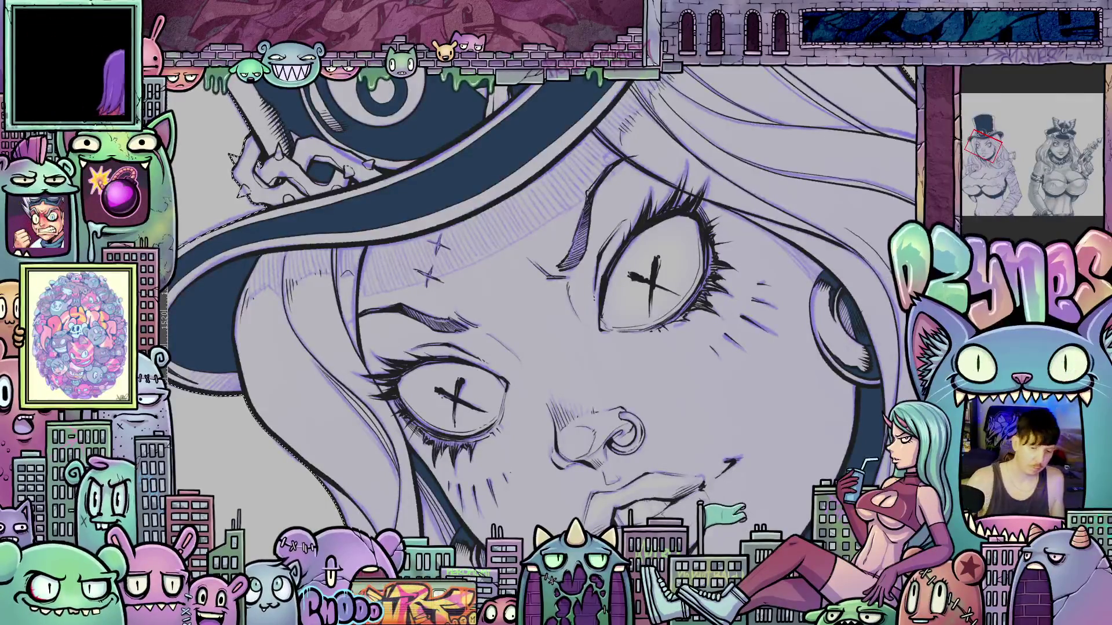
{"action": "key", "text": "Tab"}
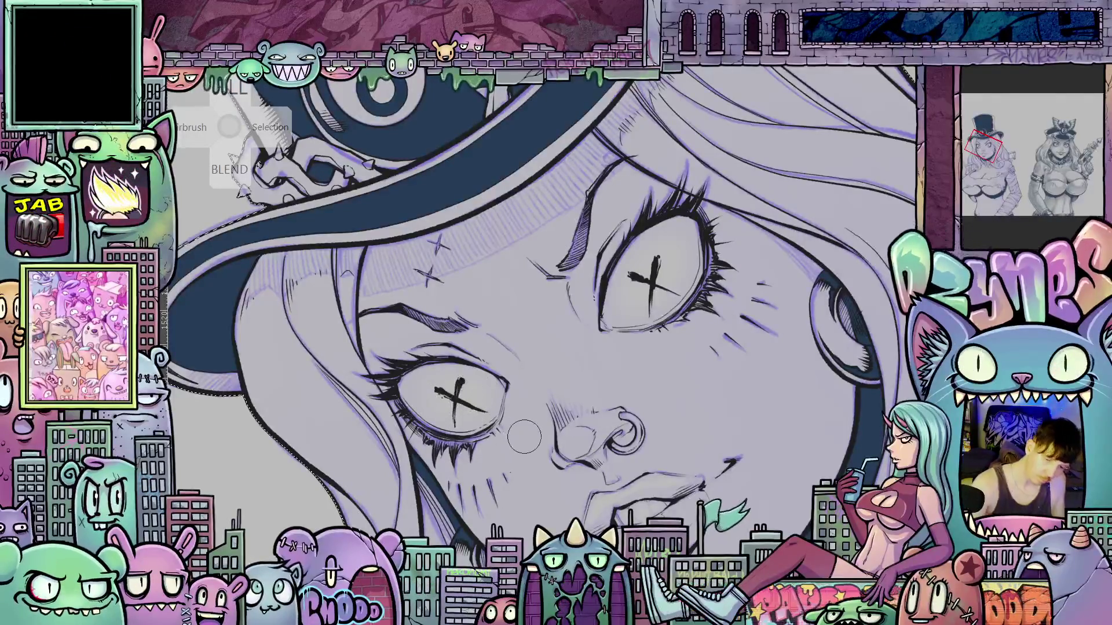
{"action": "scroll", "coordinate": [633, 412], "scroll_direction": "down", "scroll_amount": 3}
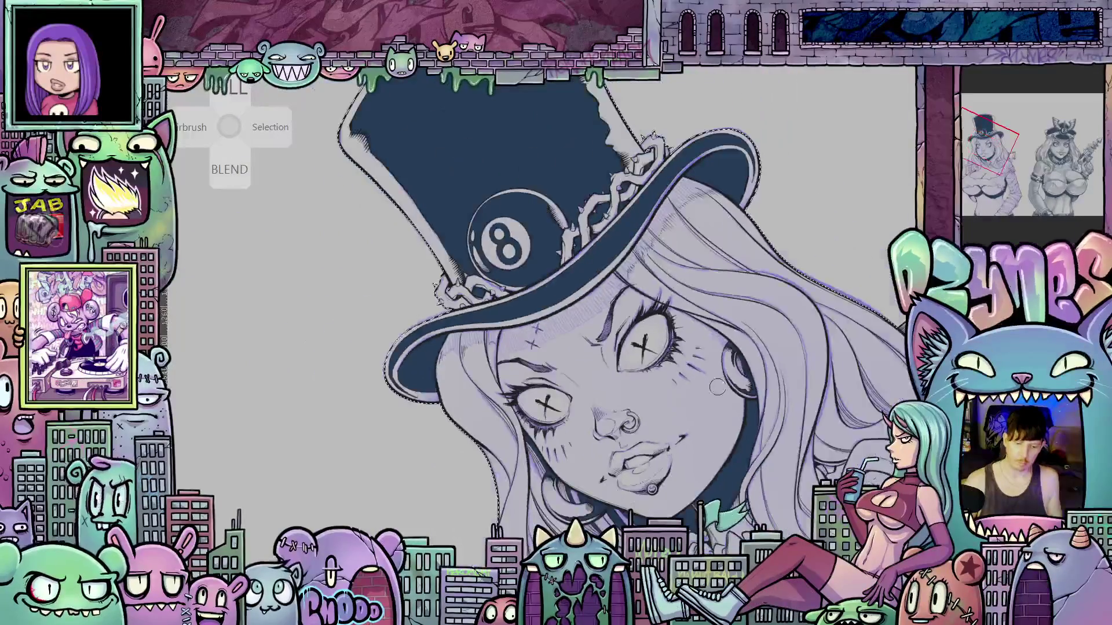
- Rotate and zoom around the top-hat head, pan to the second woman, then zoom in tilted on the face
{"action": "left_click_drag", "start_coordinate": [717, 386], "coordinate": [757, 461]}
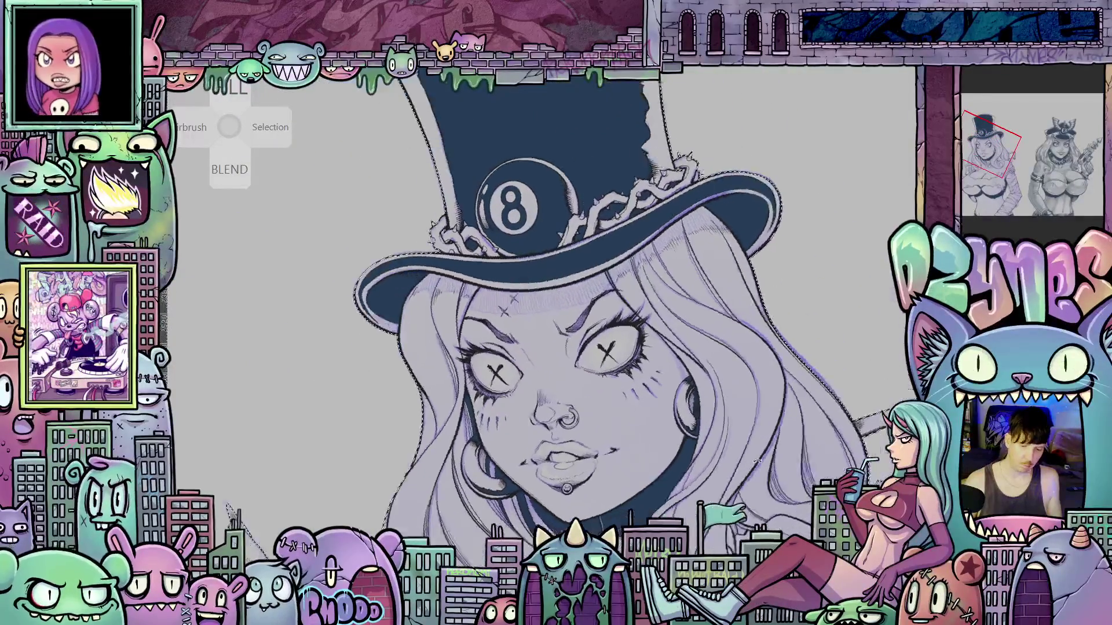
{"action": "scroll", "coordinate": [566, 448], "scroll_direction": "up", "scroll_amount": 2}
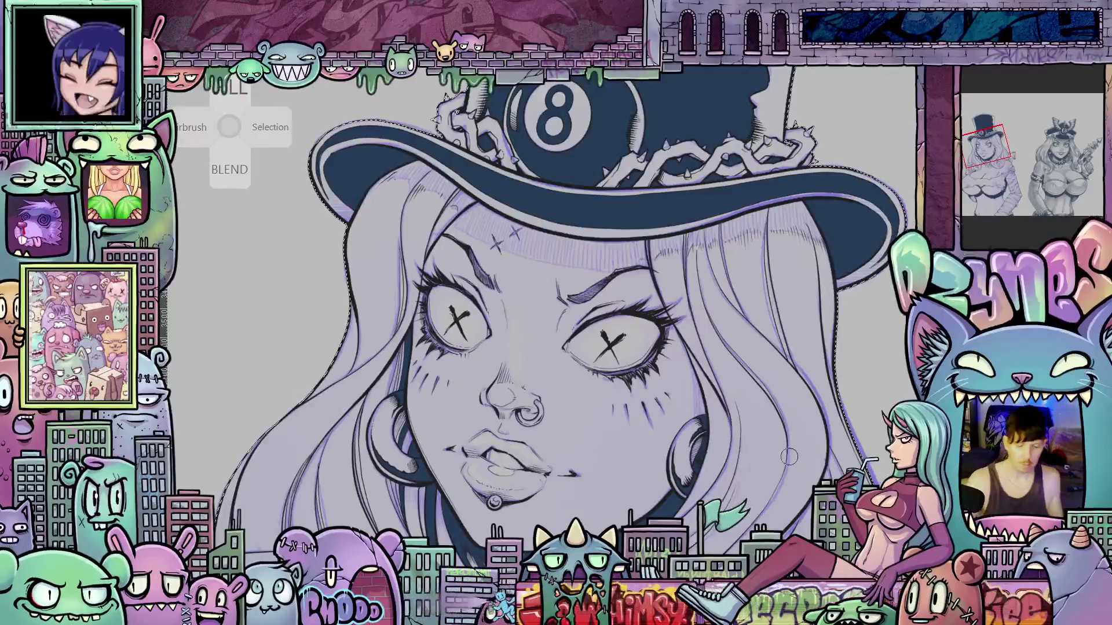
{"action": "left_click_drag", "start_coordinate": [794, 473], "coordinate": [714, 406]}
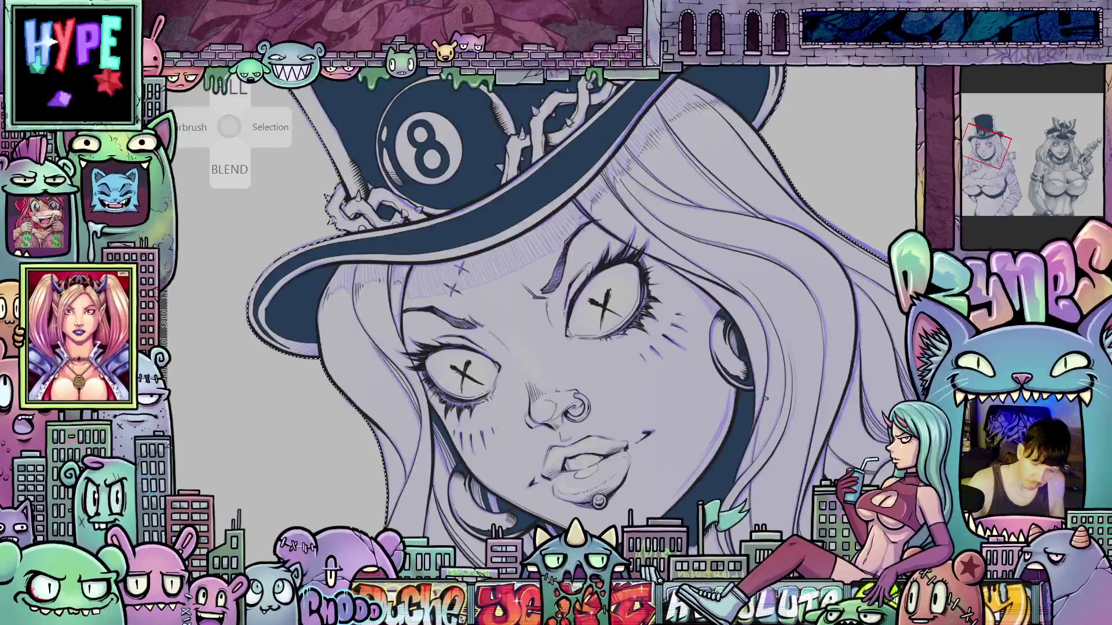
{"action": "left_click_drag", "start_coordinate": [845, 413], "coordinate": [813, 480]}
{"action": "scroll", "coordinate": [763, 416], "scroll_direction": "down", "scroll_amount": 2}
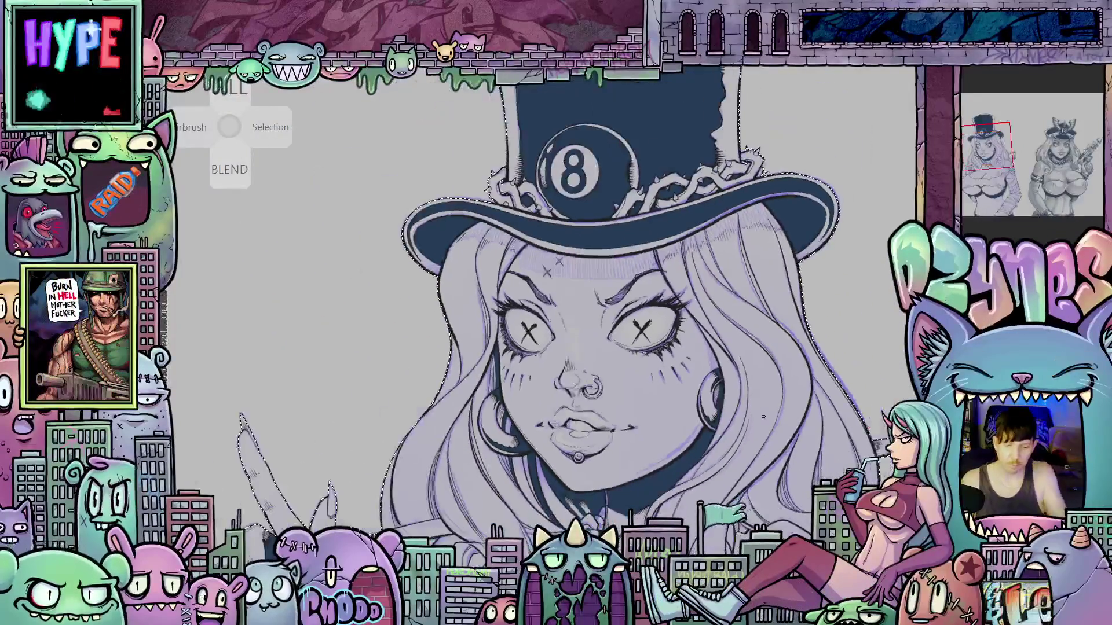
{"action": "mouse_move", "coordinate": [763, 415]}
{"action": "left_mouse_down"}
{"action": "mouse_move", "coordinate": [408, 352]}
{"action": "mouse_move", "coordinate": [462, 375]}
{"action": "mouse_move", "coordinate": [382, 414]}
{"action": "mouse_move", "coordinate": [363, 443]}
{"action": "mouse_move", "coordinate": [371, 427]}
{"action": "mouse_move", "coordinate": [405, 417]}
{"action": "left_mouse_up"}
{"action": "scroll", "coordinate": [461, 407], "scroll_direction": "up", "scroll_amount": 5}
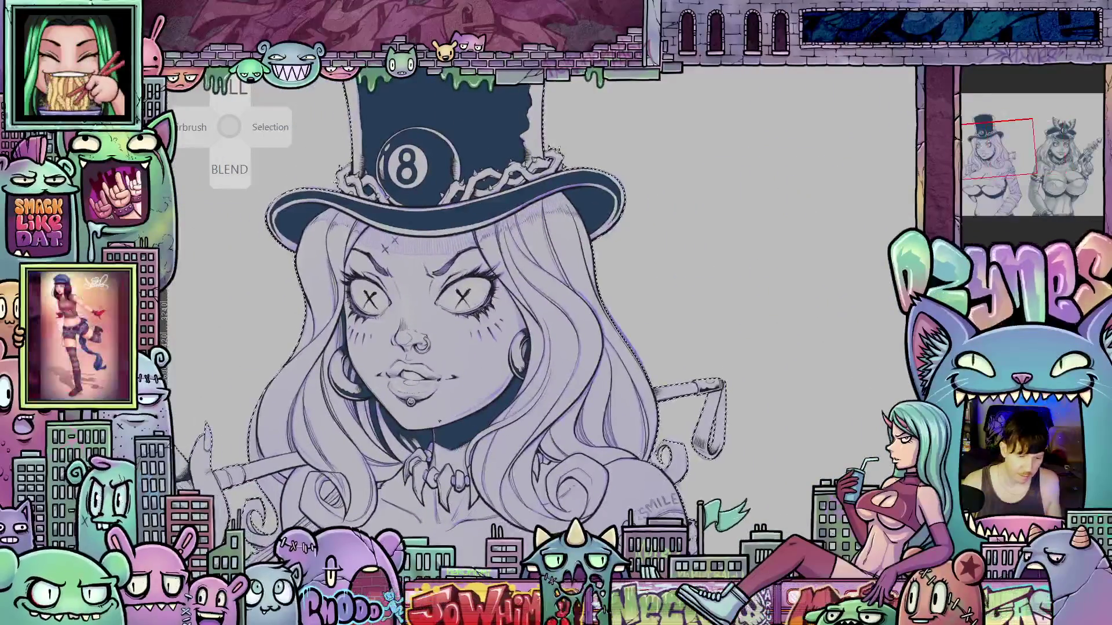
{"action": "left_click_drag", "start_coordinate": [669, 438], "coordinate": [498, 288]}
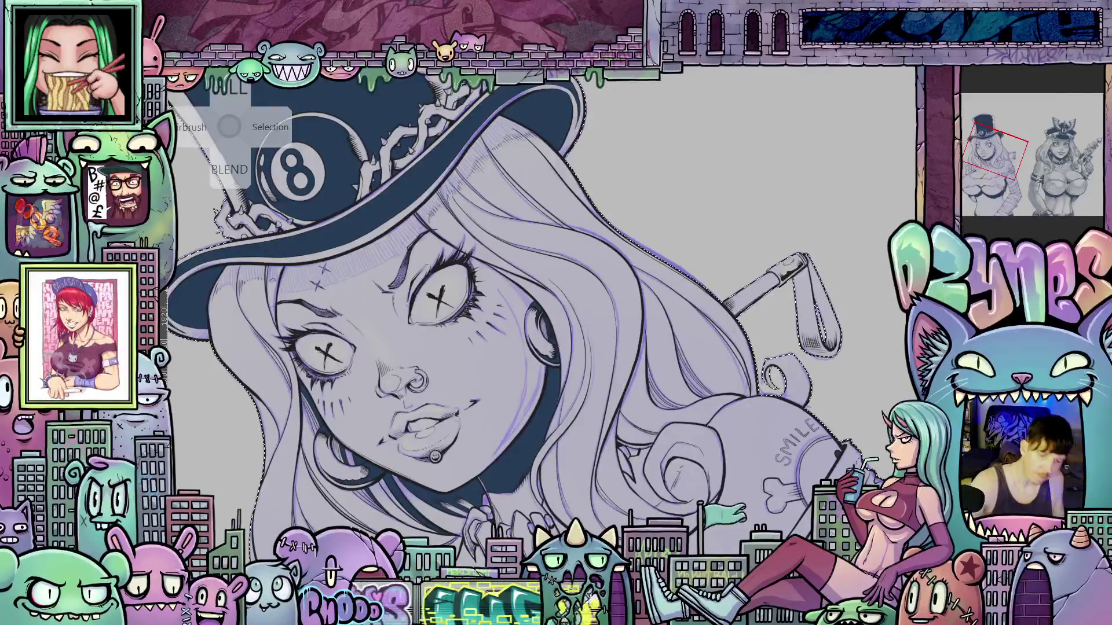
{"action": "mouse_move", "coordinate": [523, 363]}
{"action": "left_mouse_down"}
{"action": "mouse_move", "coordinate": [817, 375]}
{"action": "mouse_move", "coordinate": [508, 297]}
{"action": "left_mouse_up"}
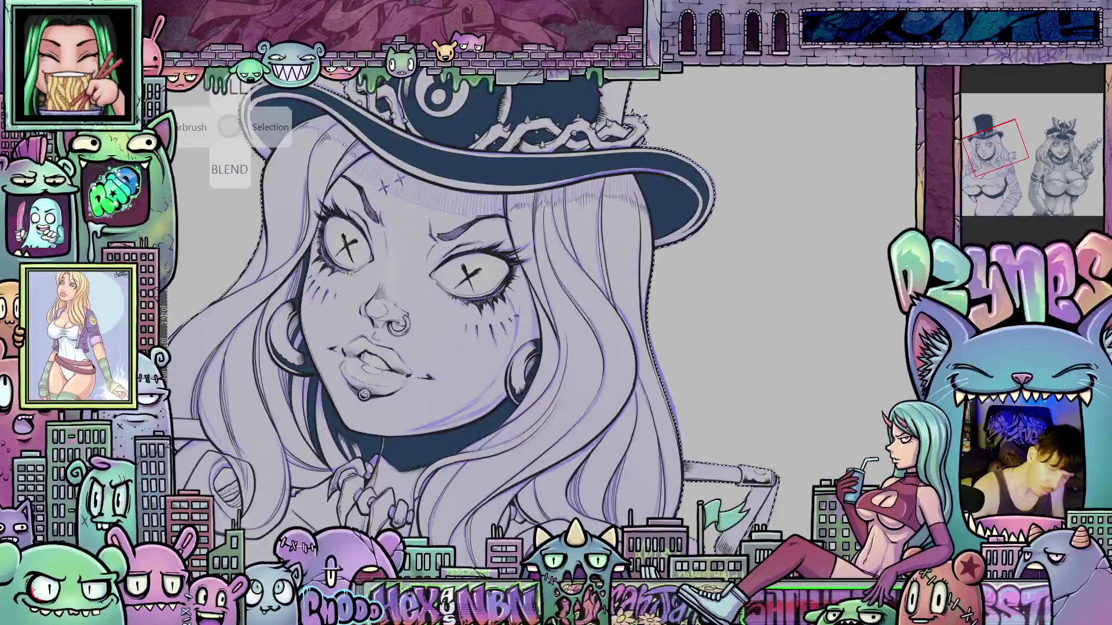
{"action": "mouse_move", "coordinate": [629, 393]}
{"action": "left_mouse_down"}
{"action": "mouse_move", "coordinate": [730, 353]}
{"action": "mouse_move", "coordinate": [822, 284]}
{"action": "left_mouse_up"}
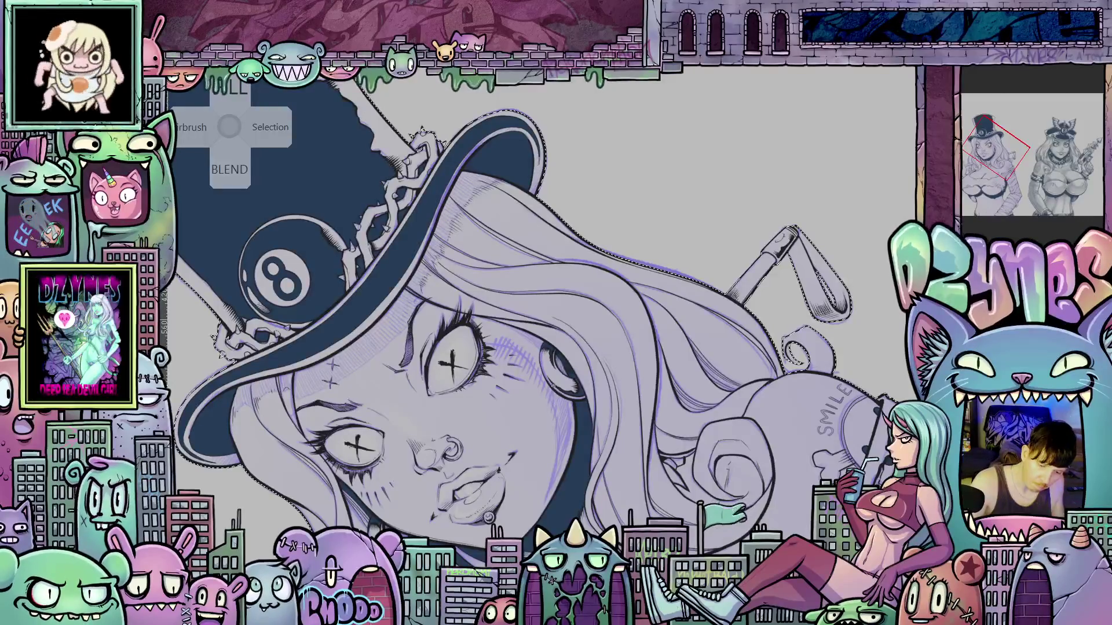
- Reset the view, rotate it about 30° counter-clockwise, and recentre on the top-hat face
{"action": "mouse_move", "coordinate": [560, 393]}
{"action": "left_mouse_down"}
{"action": "mouse_move", "coordinate": [738, 489]}
{"action": "mouse_move", "coordinate": [761, 363]}
{"action": "left_mouse_up"}
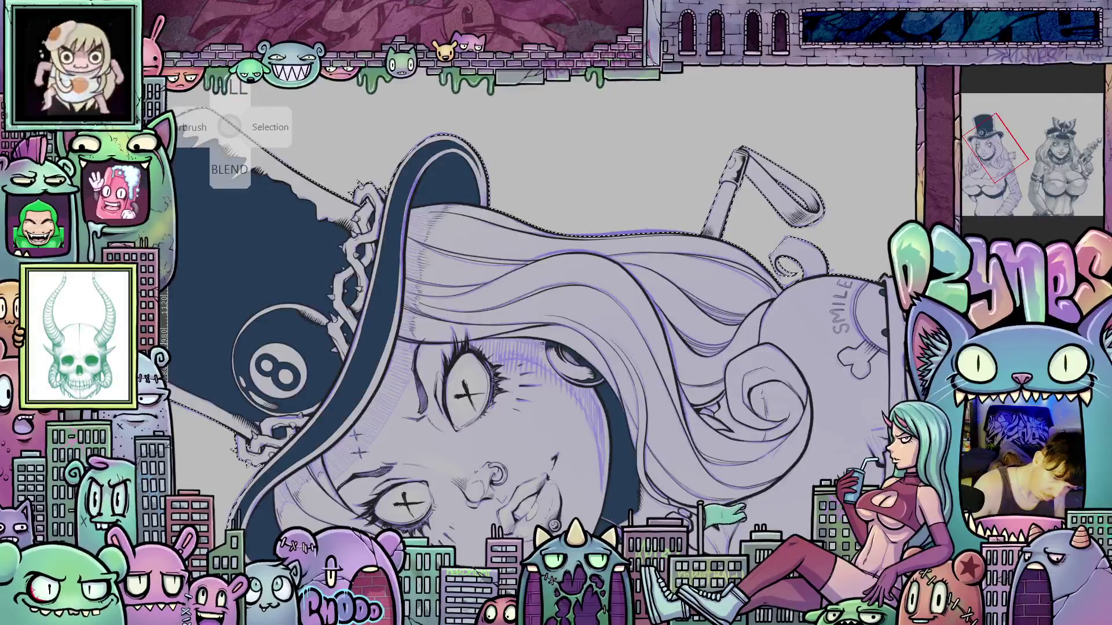
{"action": "key", "text": "ctrl+0"}
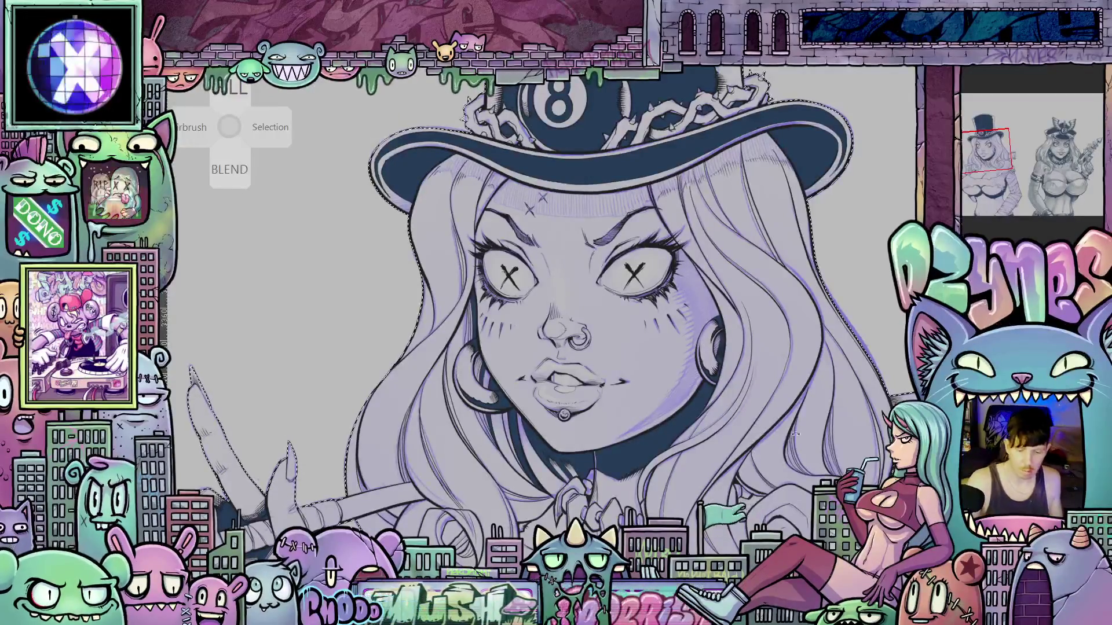
{"action": "key", "text": "4"}
{"action": "key", "text": "4"}
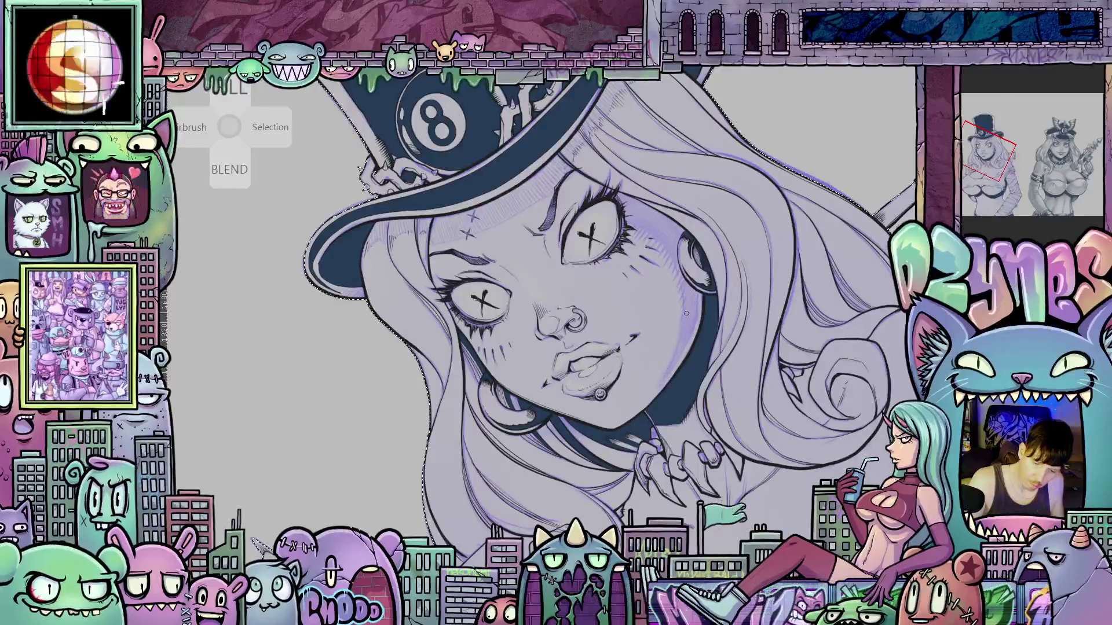
{"action": "mouse_move", "coordinate": [809, 314]}
{"action": "left_mouse_down"}
{"action": "mouse_move", "coordinate": [806, 417]}
{"action": "mouse_move", "coordinate": [792, 419]}
{"action": "left_mouse_up"}
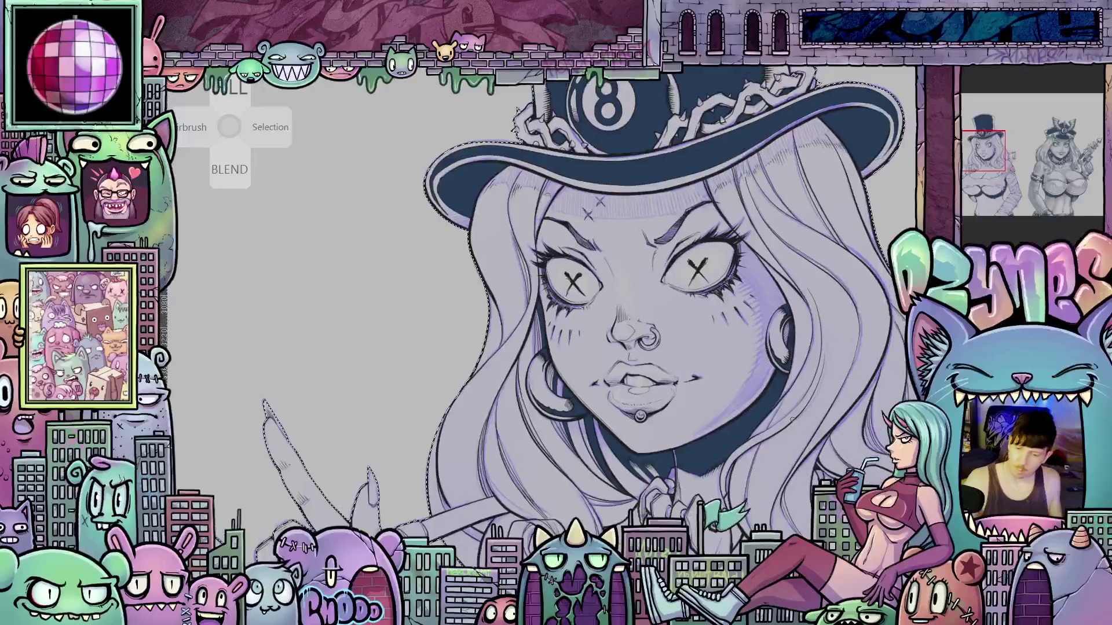
- Jump via the Navigator to the officer-cap woman and back, then zoom out to show both figures
{"action": "left_click", "coordinate": [1060, 151]}
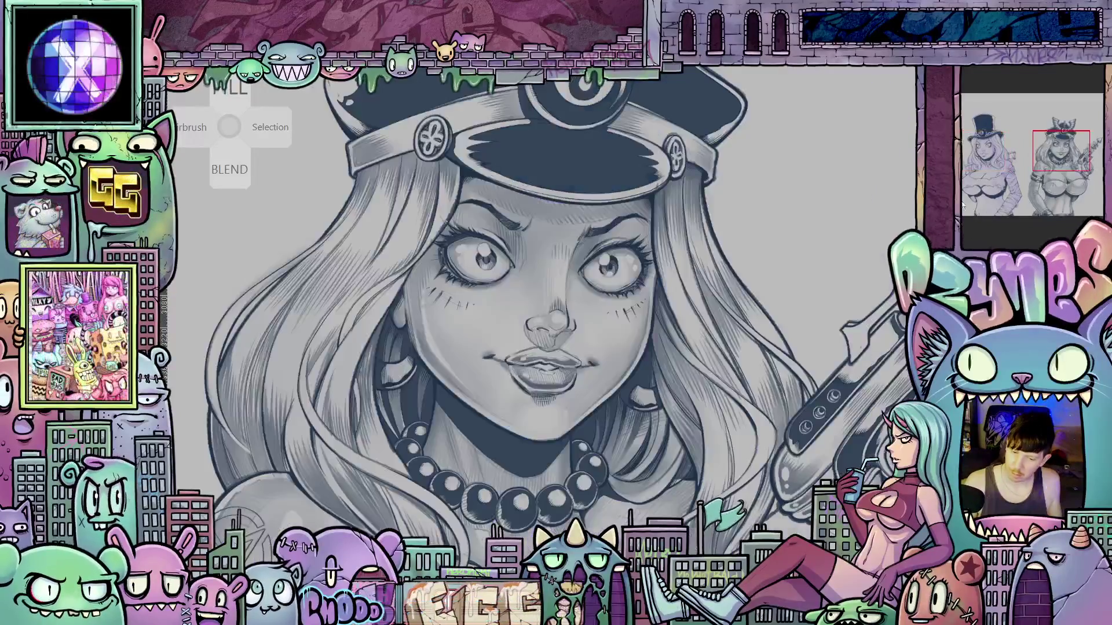
{"action": "left_click", "coordinate": [984, 154]}
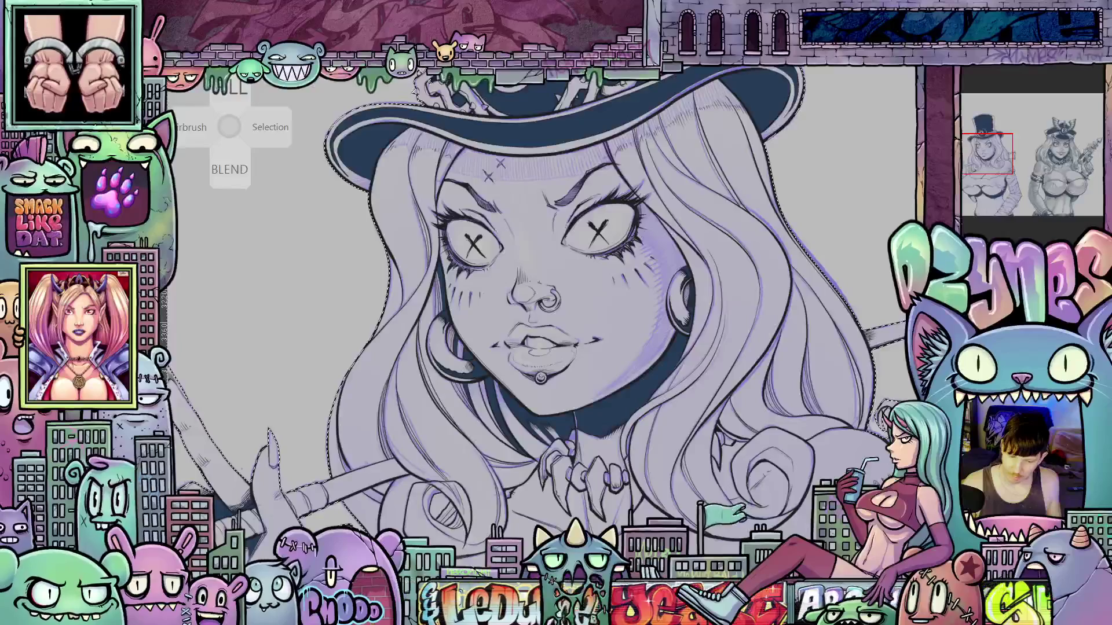
{"action": "scroll", "coordinate": [556, 301], "scroll_direction": "down", "scroll_amount": 2}
{"action": "scroll", "coordinate": [556, 312], "scroll_direction": "down", "scroll_amount": 1}
{"action": "mouse_move", "coordinate": [830, 417]}
{"action": "left_mouse_down"}
{"action": "mouse_move", "coordinate": [556, 368]}
{"action": "mouse_move", "coordinate": [514, 376]}
{"action": "left_mouse_up"}
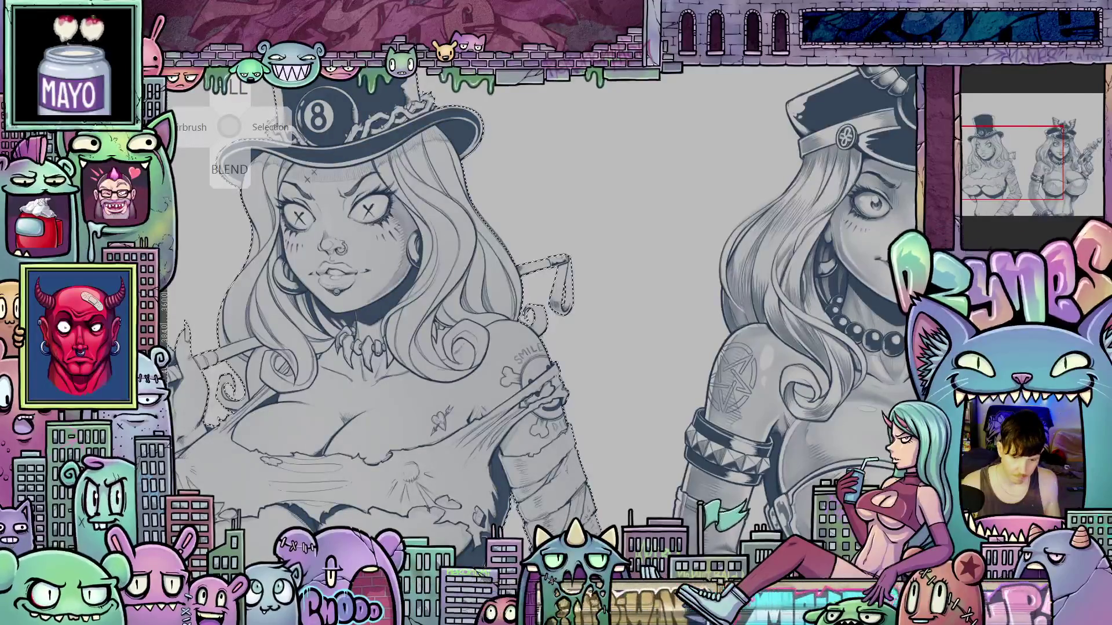
- Zoom out to both figures, then zoom back in on the top-hat woman
{"action": "scroll", "coordinate": [818, 402], "scroll_direction": "down", "scroll_amount": 3}
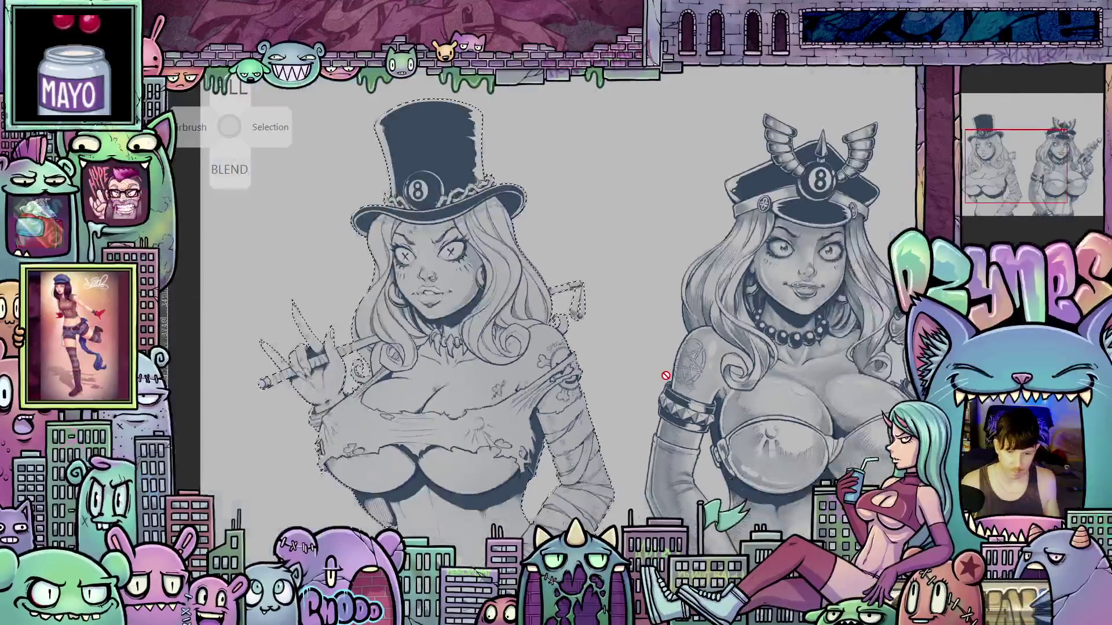
{"action": "mouse_move", "coordinate": [685, 366]}
{"action": "left_mouse_down"}
{"action": "mouse_move", "coordinate": [667, 383]}
{"action": "mouse_move", "coordinate": [672, 361]}
{"action": "left_mouse_up"}
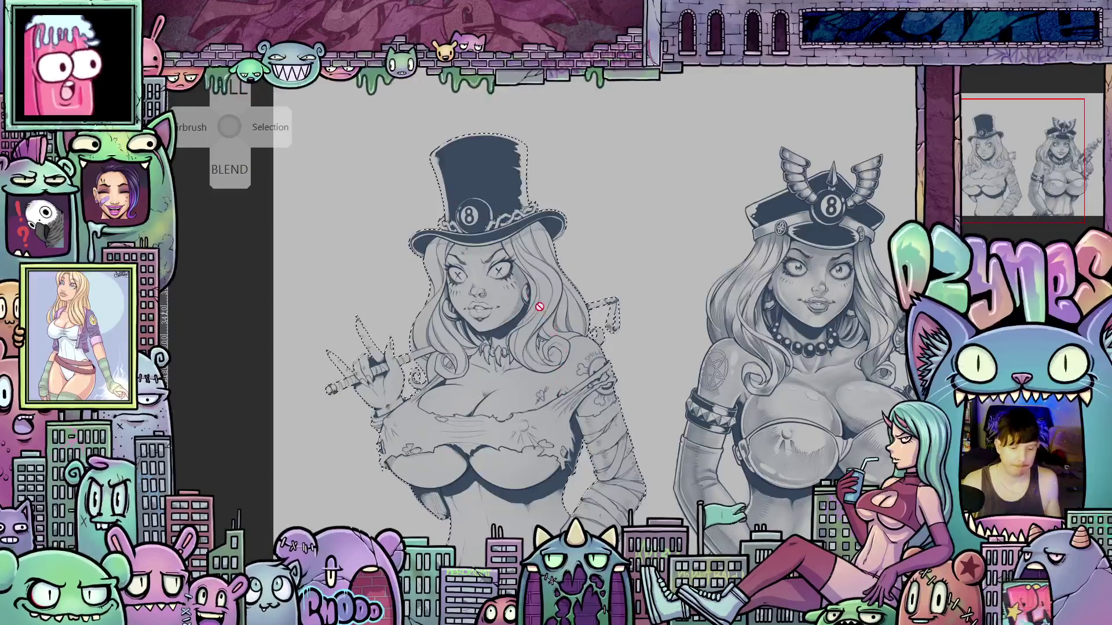
{"action": "scroll", "coordinate": [462, 265], "scroll_direction": "up", "scroll_amount": 2}
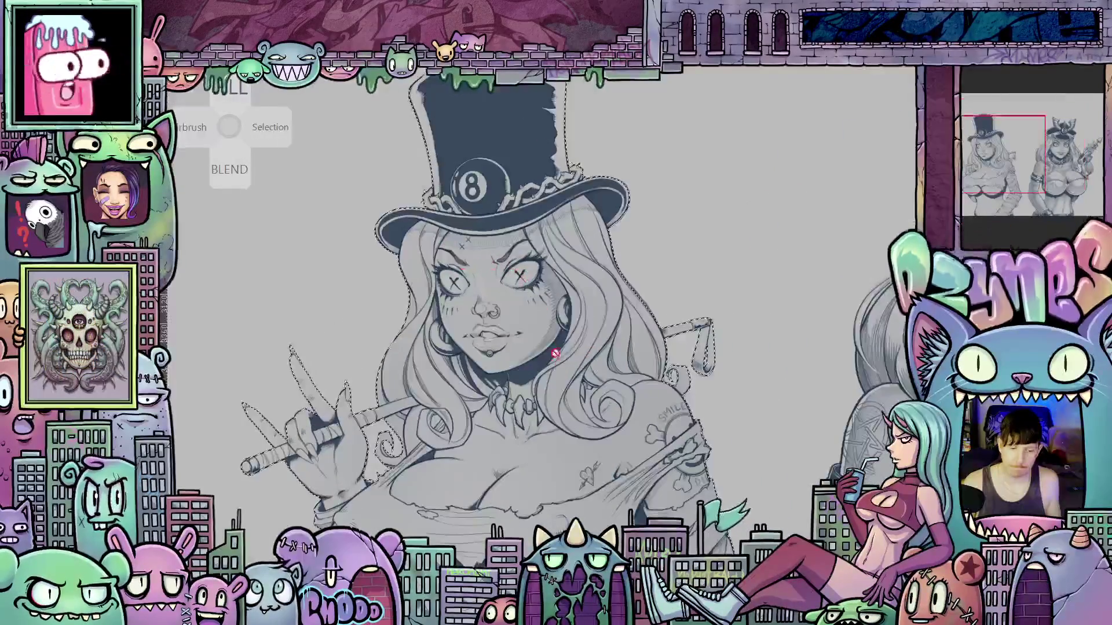
{"action": "scroll", "coordinate": [599, 383], "scroll_direction": "down", "scroll_amount": 2}
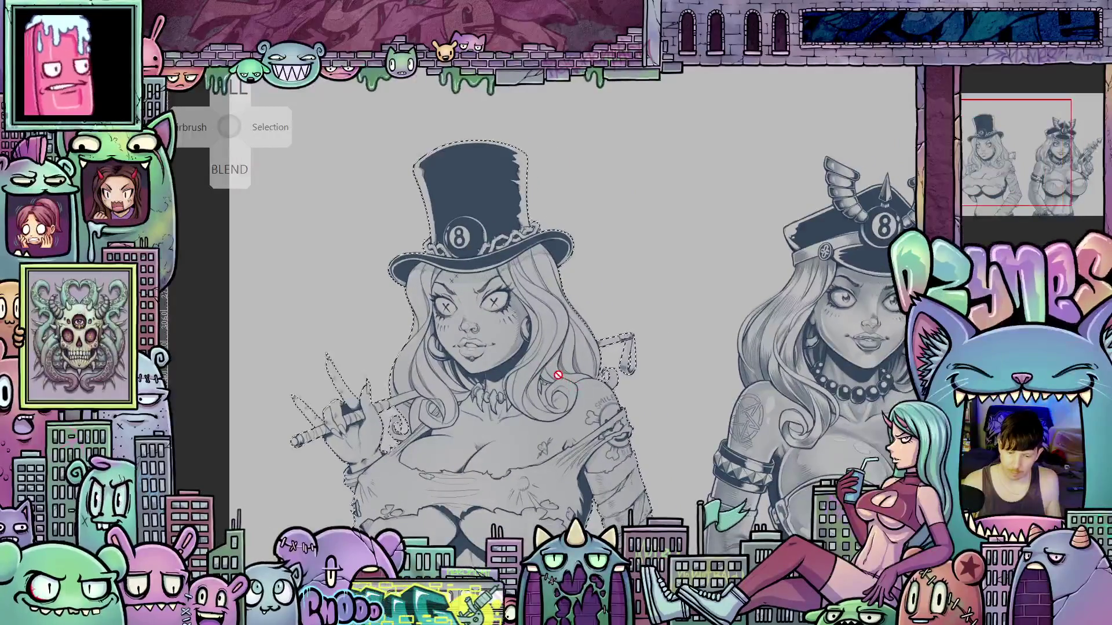
{"action": "scroll", "coordinate": [523, 323], "scroll_direction": "up", "scroll_amount": 4}
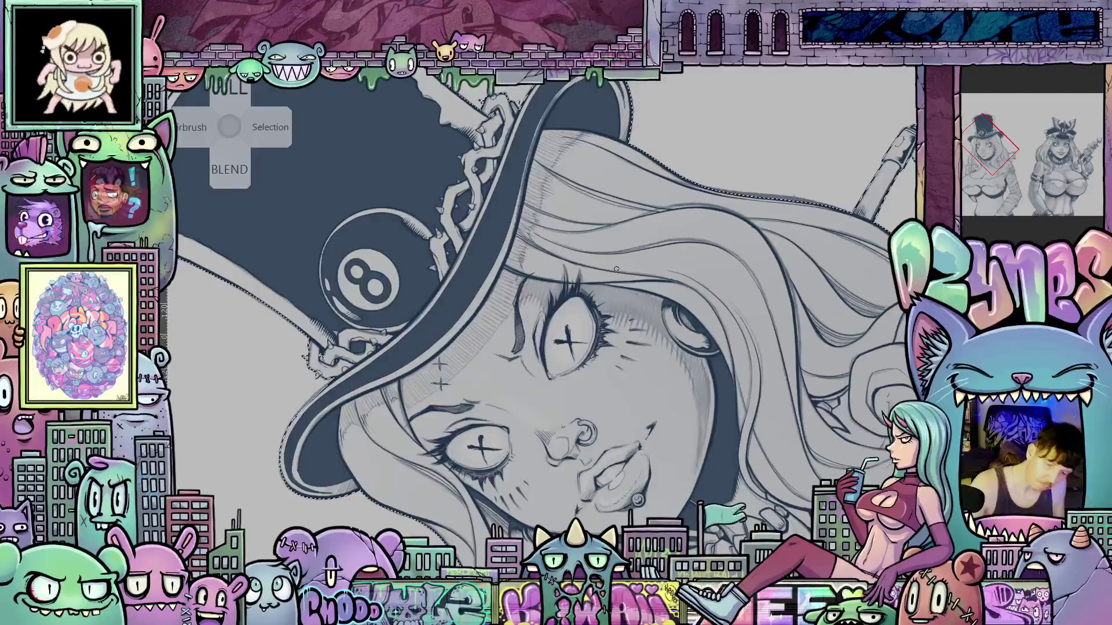
- Check the cap-wearing woman's face via the Navigator, return to the top-hat face, and rotate it sideways
{"action": "left_click", "coordinate": [1055, 154]}
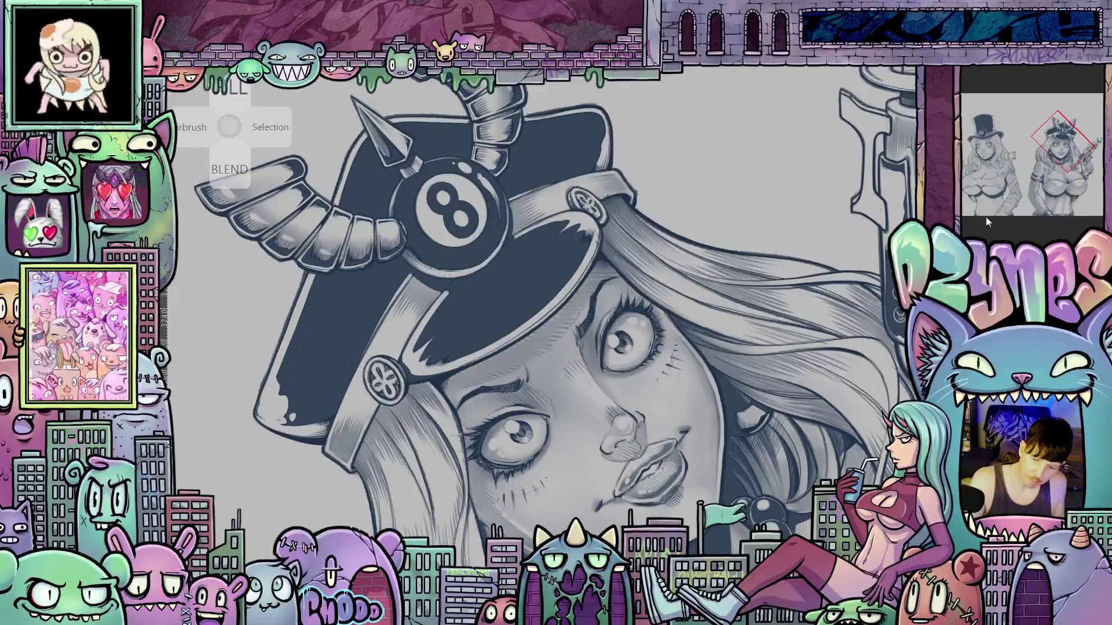
{"action": "left_click", "coordinate": [983, 149]}
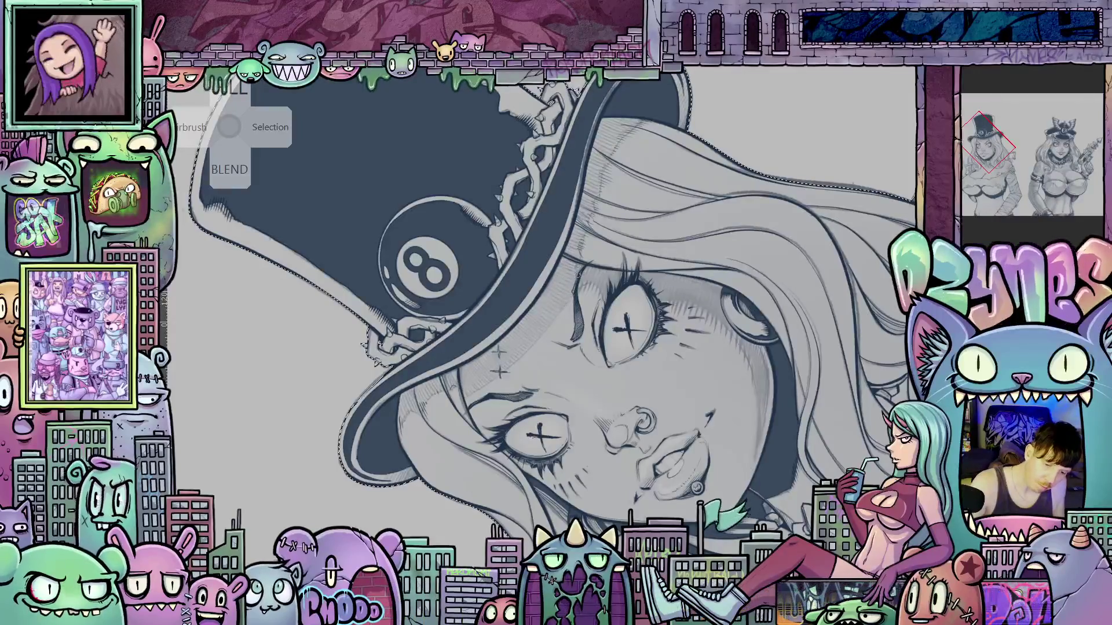
{"action": "mouse_move", "coordinate": [764, 307]}
{"action": "left_mouse_down"}
{"action": "mouse_move", "coordinate": [724, 439]}
{"action": "mouse_move", "coordinate": [582, 528]}
{"action": "mouse_move", "coordinate": [419, 493]}
{"action": "mouse_move", "coordinate": [561, 382]}
{"action": "left_mouse_up"}
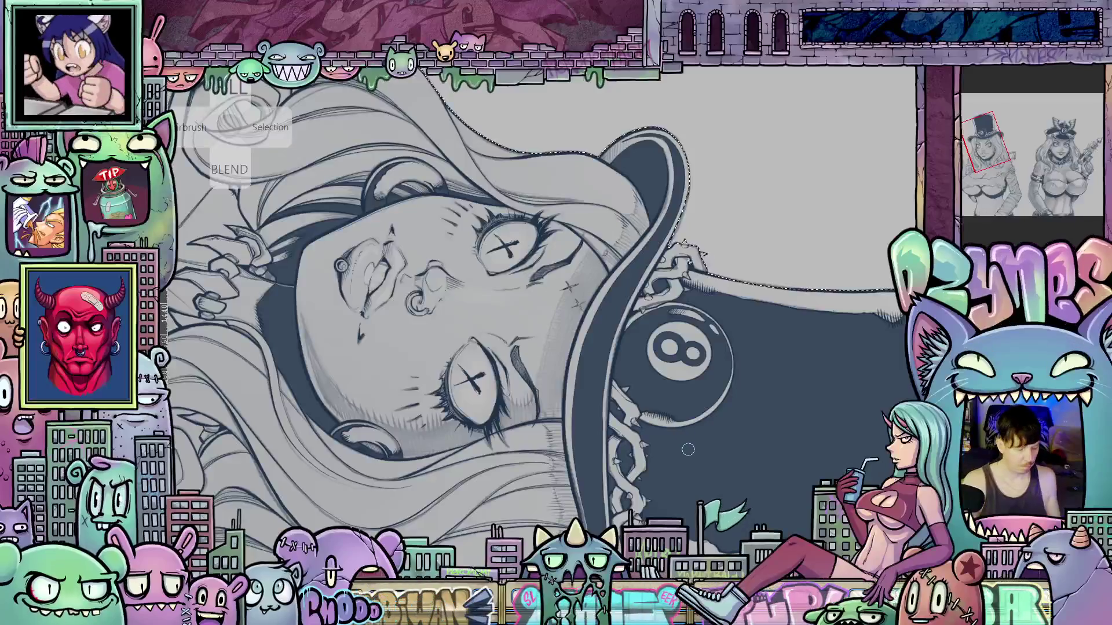
- Rotate, zoom and shift the canvas until the top-hat face sits tilted at upper left
{"action": "left_click_drag", "start_coordinate": [688, 450], "coordinate": [737, 291]}
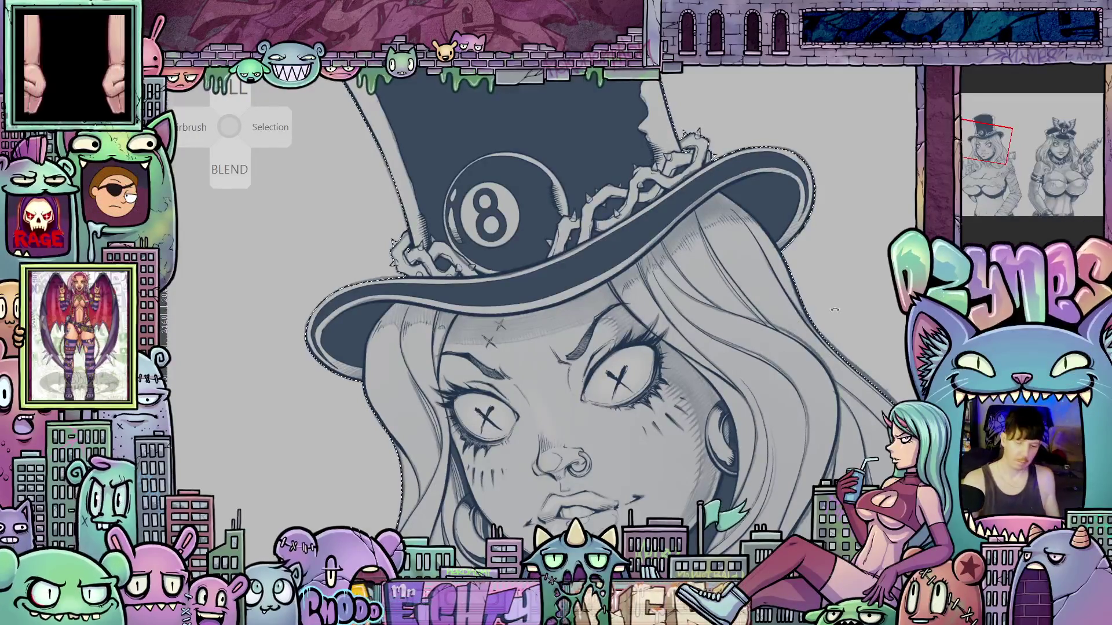
{"action": "mouse_move", "coordinate": [835, 309]}
{"action": "left_mouse_down"}
{"action": "mouse_move", "coordinate": [748, 384]}
{"action": "mouse_move", "coordinate": [754, 419]}
{"action": "mouse_move", "coordinate": [709, 400]}
{"action": "mouse_move", "coordinate": [635, 425]}
{"action": "left_mouse_up"}
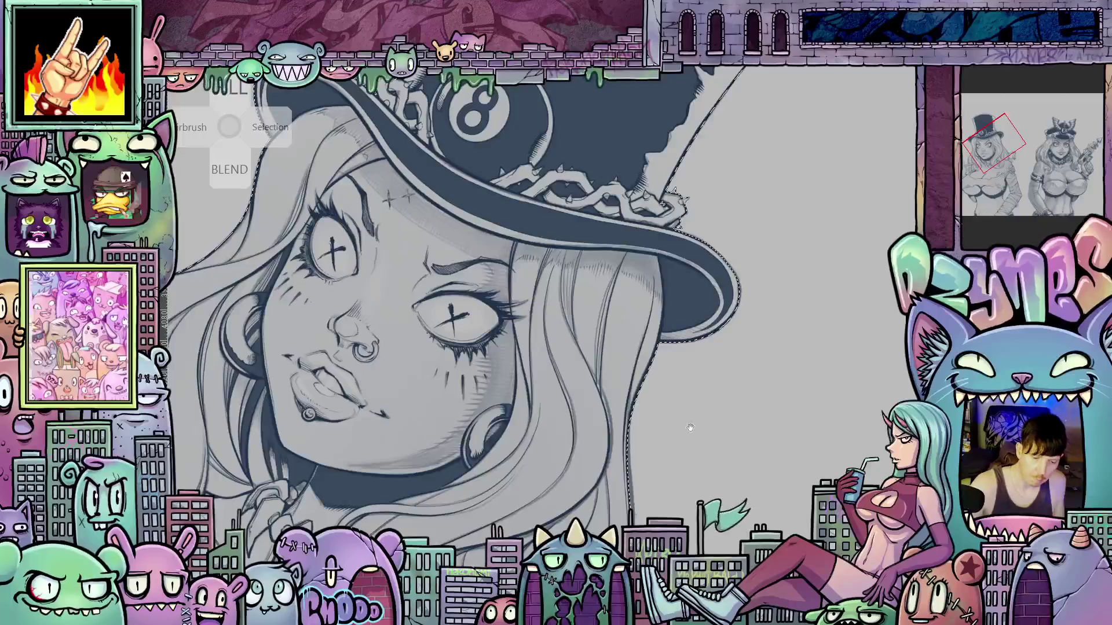
{"action": "left_click_drag", "start_coordinate": [720, 408], "coordinate": [693, 396]}
- Jump to the top-hat woman's face and hatch eight short dark strokes down through her hair
{"action": "left_click", "coordinate": [1058, 157]}
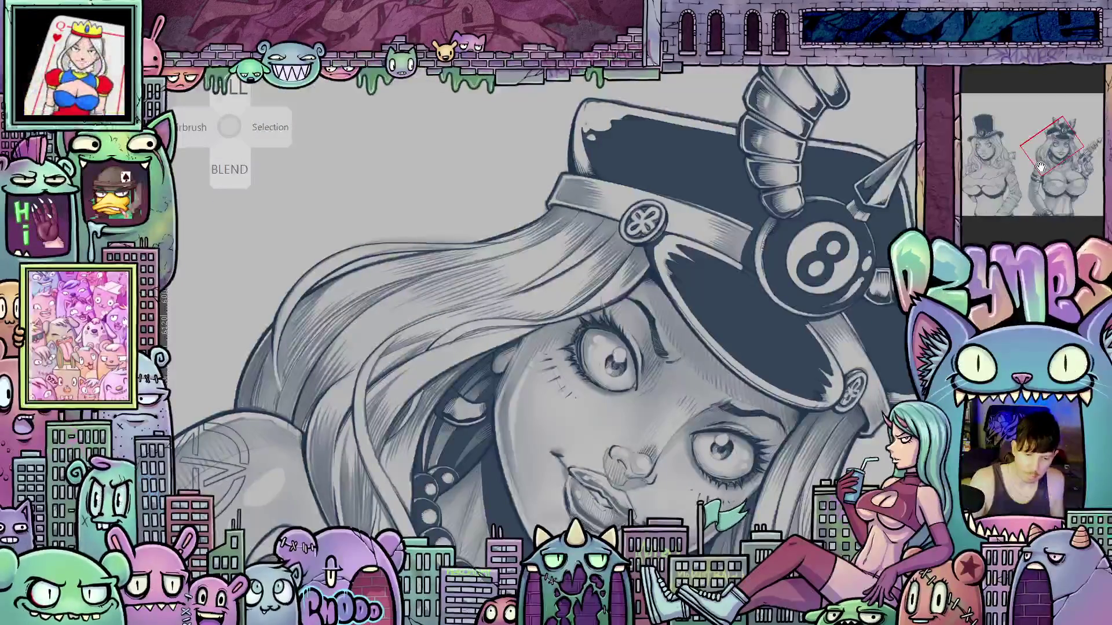
{"action": "left_click", "coordinate": [990, 152]}
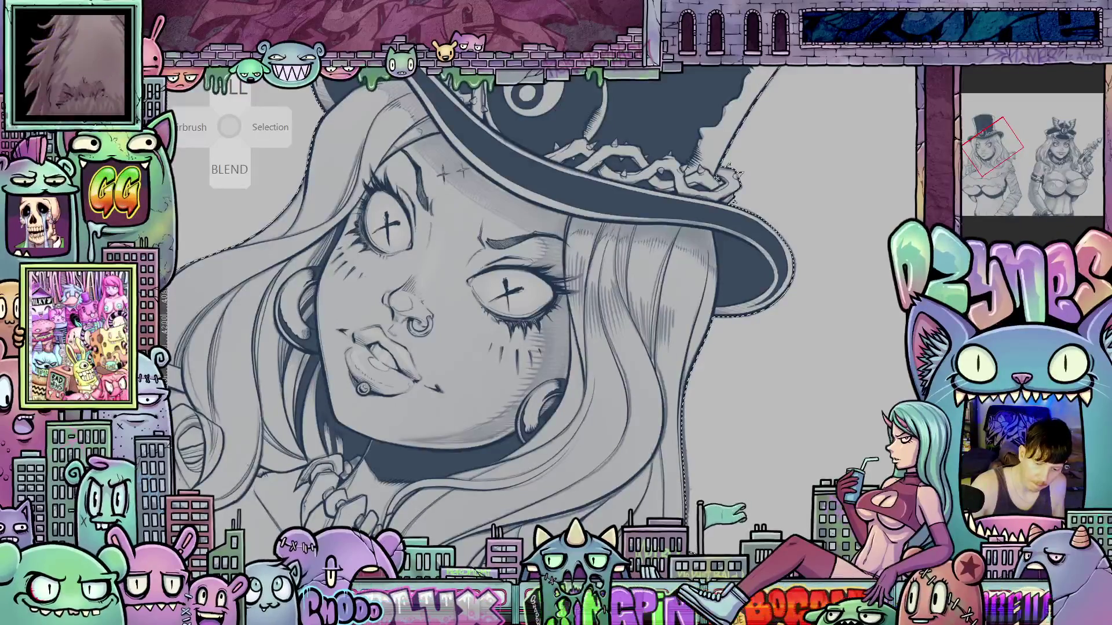
{"action": "mouse_move", "coordinate": [674, 313]}
{"action": "left_mouse_down"}
{"action": "mouse_move", "coordinate": [676, 356]}
{"action": "mouse_move", "coordinate": [695, 370]}
{"action": "left_mouse_up"}
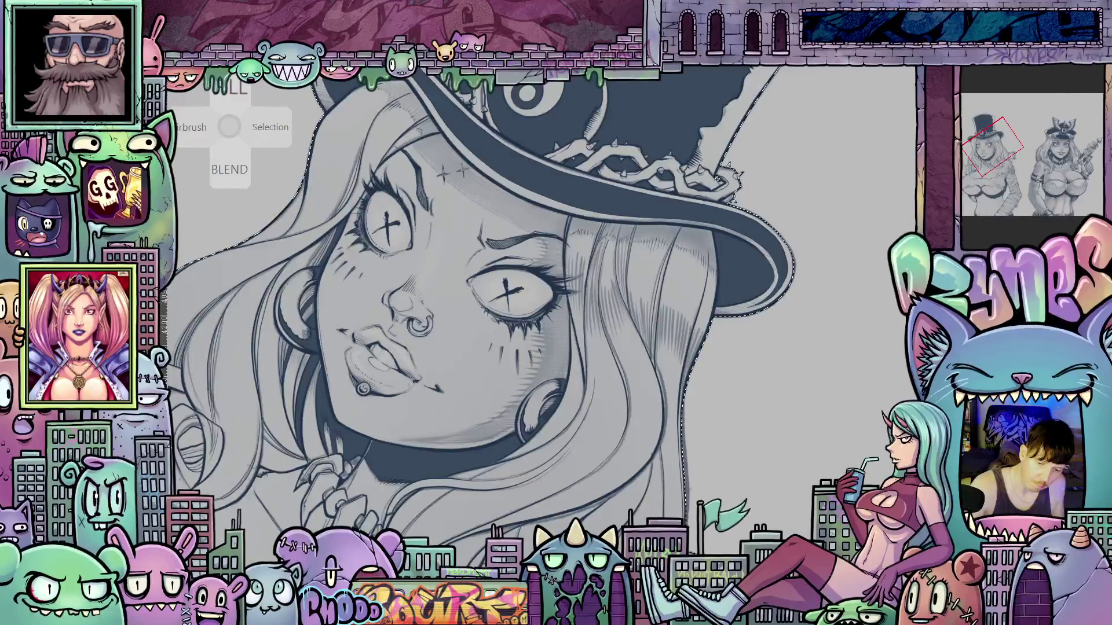
{"action": "left_click_drag", "start_coordinate": [584, 233], "coordinate": [580, 275]}
{"action": "left_click_drag", "start_coordinate": [576, 240], "coordinate": [575, 270]}
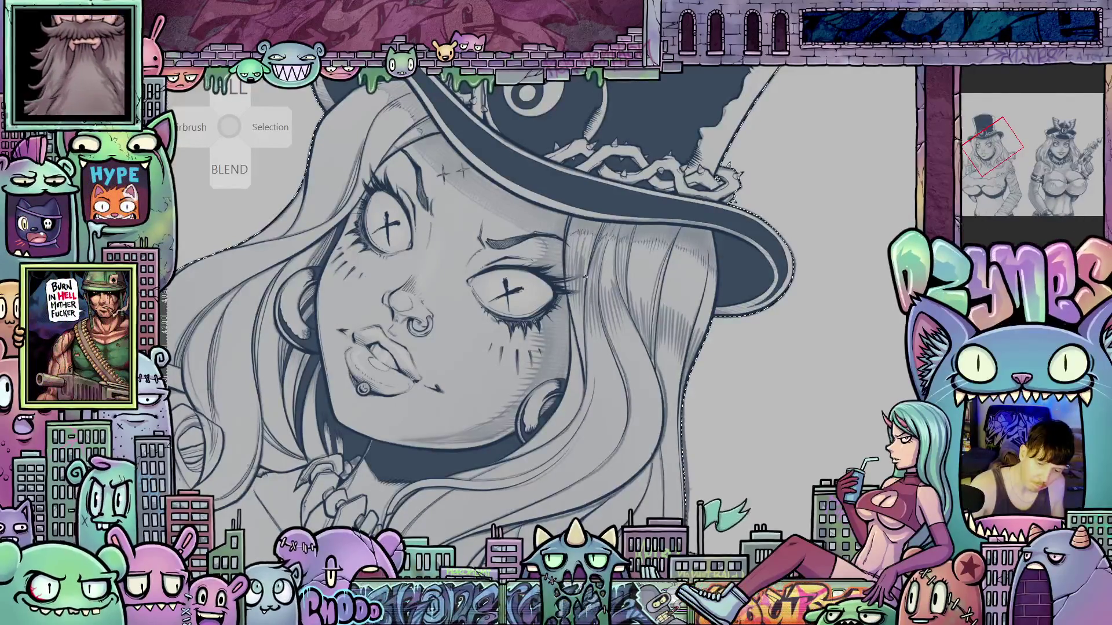
{"action": "left_click_drag", "start_coordinate": [604, 268], "coordinate": [603, 295]}
{"action": "left_click_drag", "start_coordinate": [615, 244], "coordinate": [606, 293]}
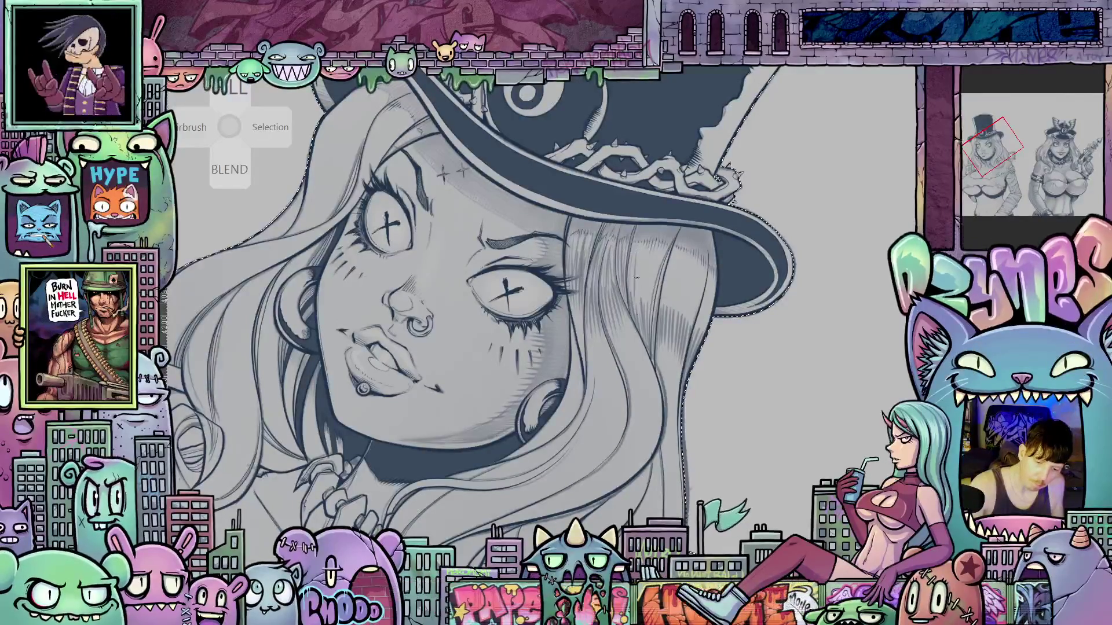
{"action": "left_click_drag", "start_coordinate": [644, 247], "coordinate": [640, 303]}
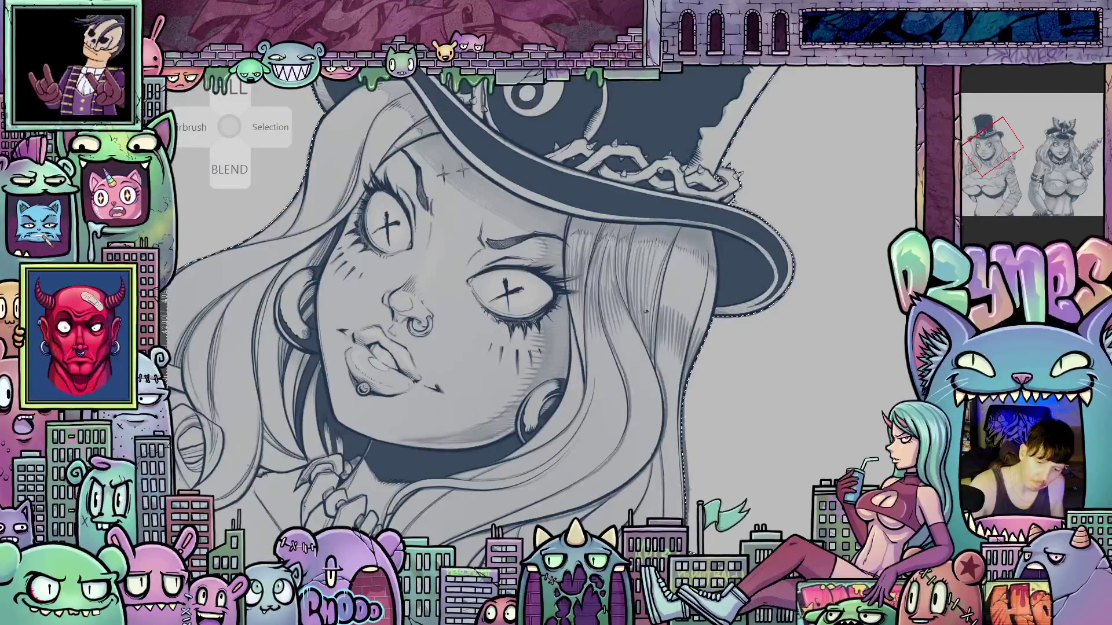
{"action": "left_click_drag", "start_coordinate": [665, 253], "coordinate": [666, 302]}
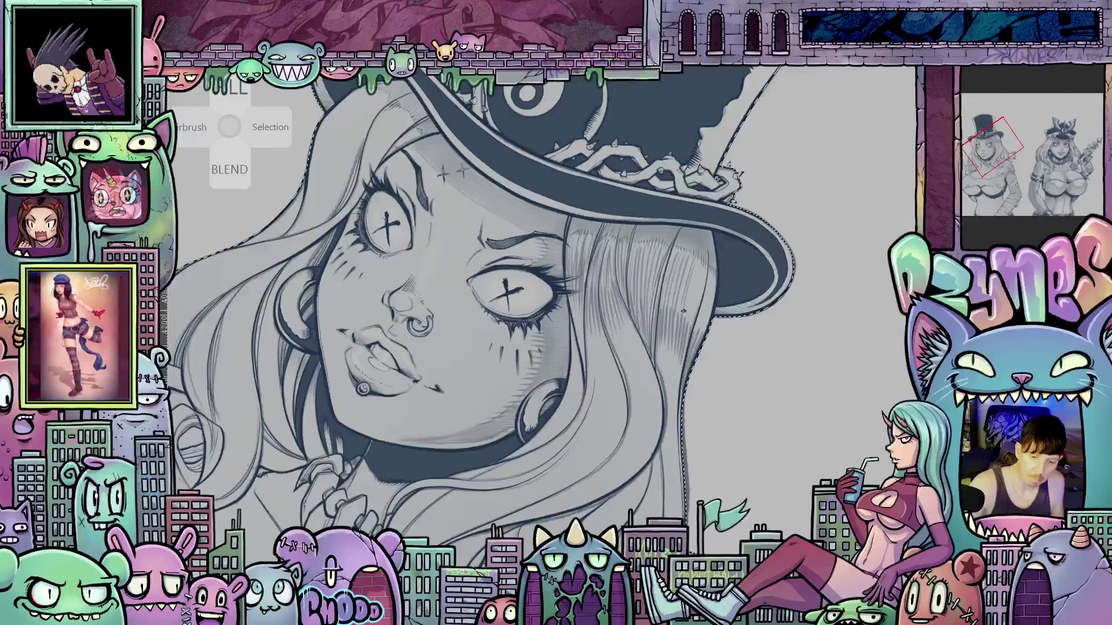
{"action": "left_click_drag", "start_coordinate": [695, 258], "coordinate": [693, 301]}
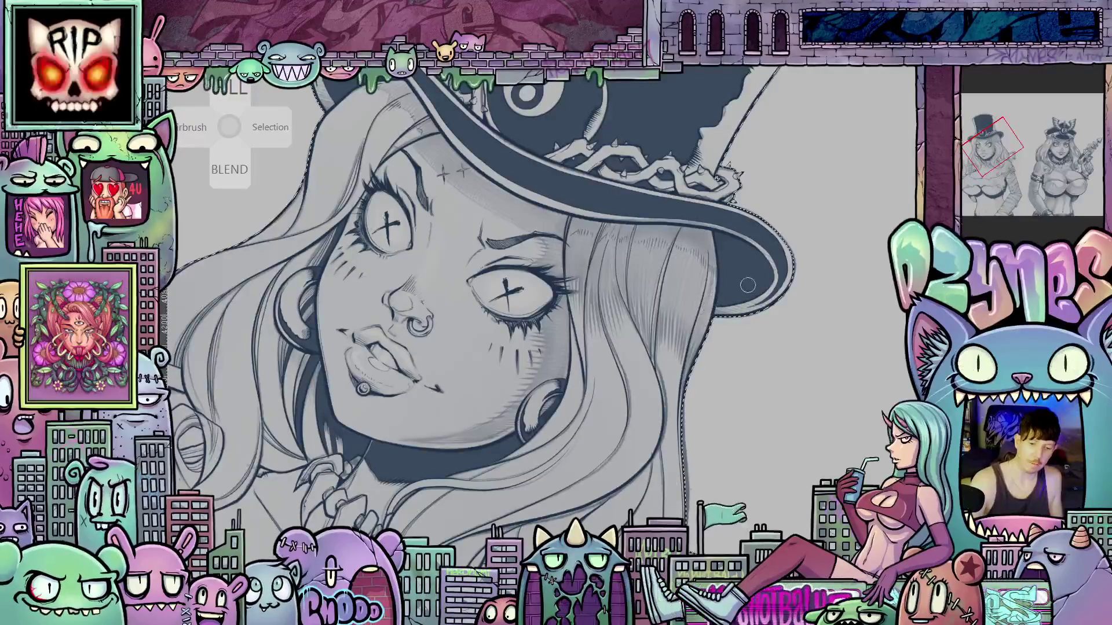
{"action": "left_click_drag", "start_coordinate": [764, 296], "coordinate": [684, 373]}
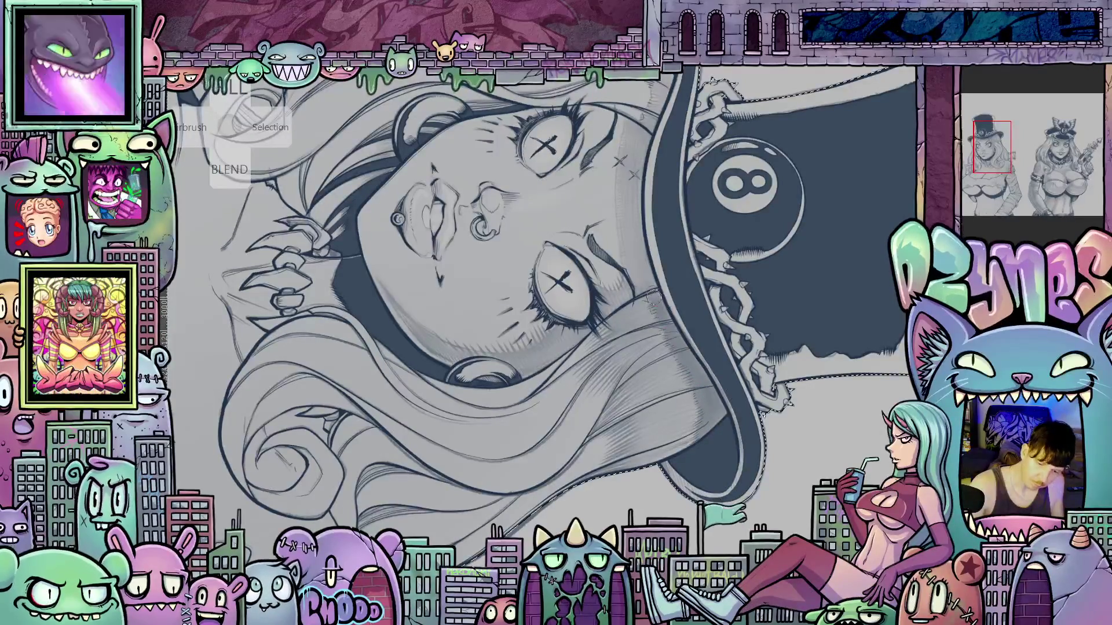
- Rotate the canvas back upright so the 8-ball hat sits on top and the full figure shows
{"action": "mouse_move", "coordinate": [737, 383]}
{"action": "left_mouse_down"}
{"action": "mouse_move", "coordinate": [746, 261]}
{"action": "mouse_move", "coordinate": [720, 132]}
{"action": "mouse_move", "coordinate": [666, 267]}
{"action": "left_mouse_up"}
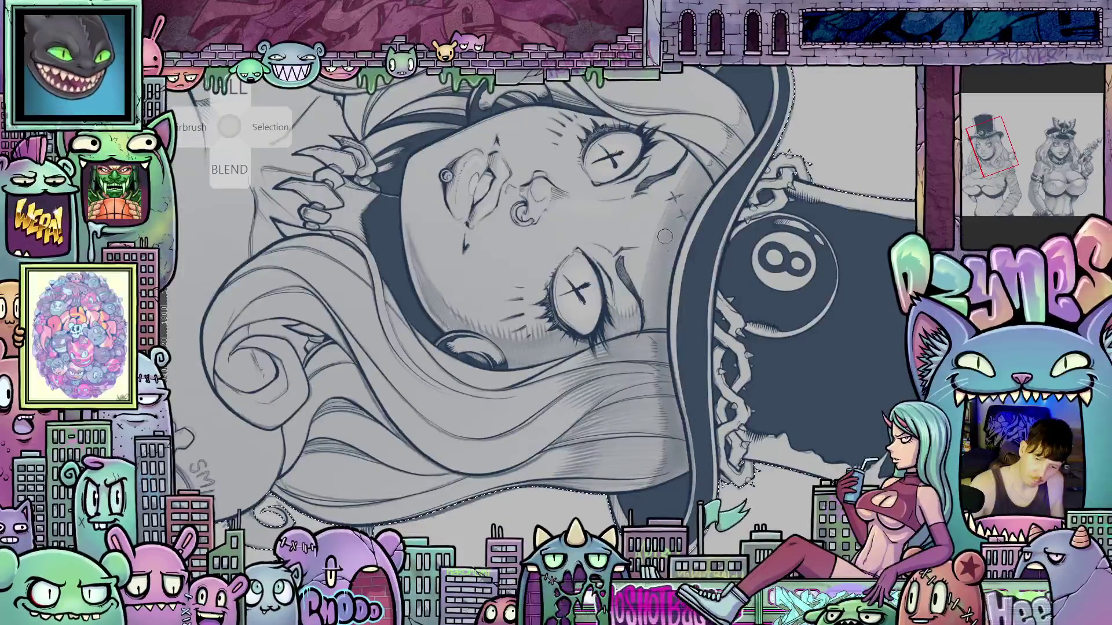
{"action": "mouse_move", "coordinate": [699, 200]}
{"action": "left_mouse_down"}
{"action": "mouse_move", "coordinate": [639, 160]}
{"action": "mouse_move", "coordinate": [682, 328]}
{"action": "left_mouse_up"}
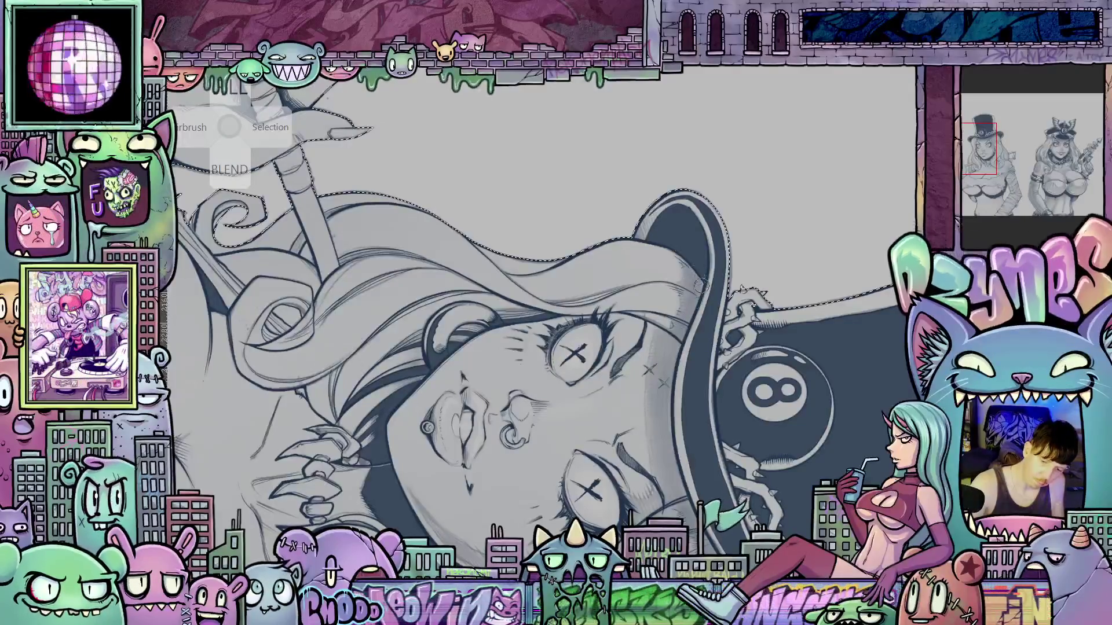
{"action": "mouse_move", "coordinate": [705, 367]}
{"action": "left_mouse_down"}
{"action": "mouse_move", "coordinate": [835, 283]}
{"action": "mouse_move", "coordinate": [793, 306]}
{"action": "mouse_move", "coordinate": [795, 325]}
{"action": "mouse_move", "coordinate": [846, 316]}
{"action": "left_mouse_up"}
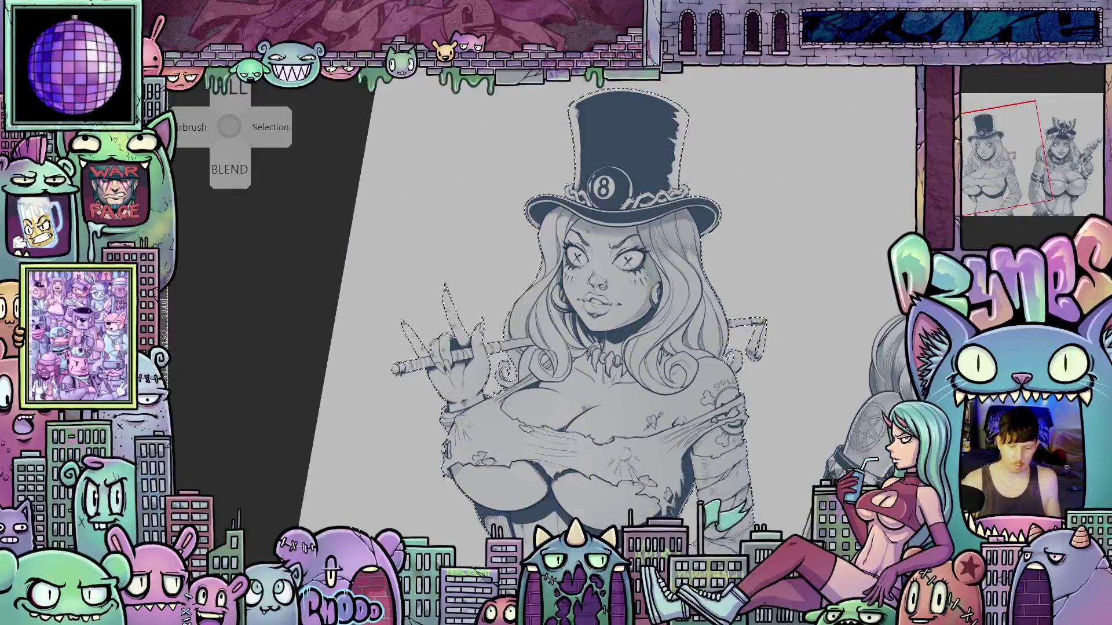
- Zoom in, pan and straighten the view until the top-hat woman's face and hair fill the centre, level
{"action": "mouse_move", "coordinate": [509, 243]}
{"action": "left_mouse_down"}
{"action": "mouse_move", "coordinate": [562, 309]}
{"action": "mouse_move", "coordinate": [525, 308]}
{"action": "mouse_move", "coordinate": [648, 333]}
{"action": "left_mouse_up"}
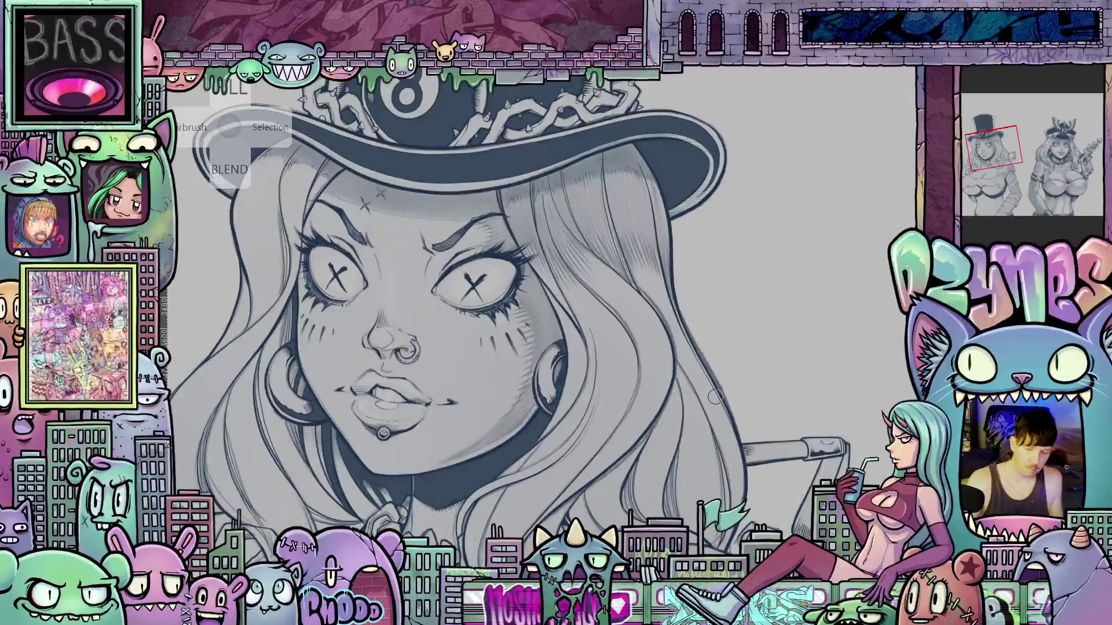
{"action": "left_click_drag", "start_coordinate": [788, 396], "coordinate": [764, 417]}
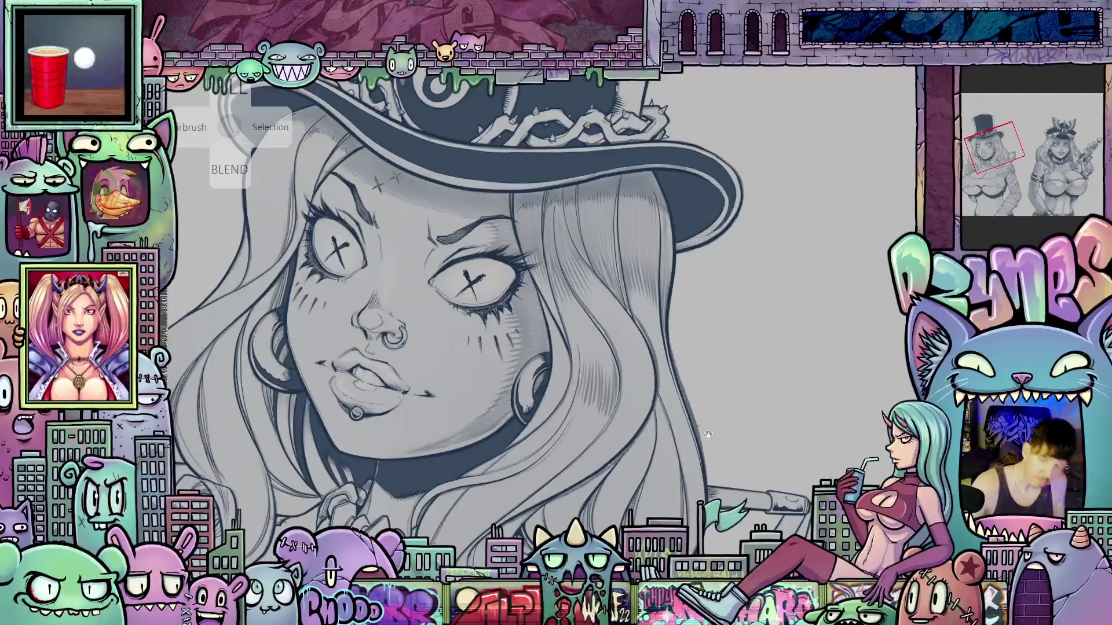
{"action": "left_click_drag", "start_coordinate": [609, 349], "coordinate": [597, 326]}
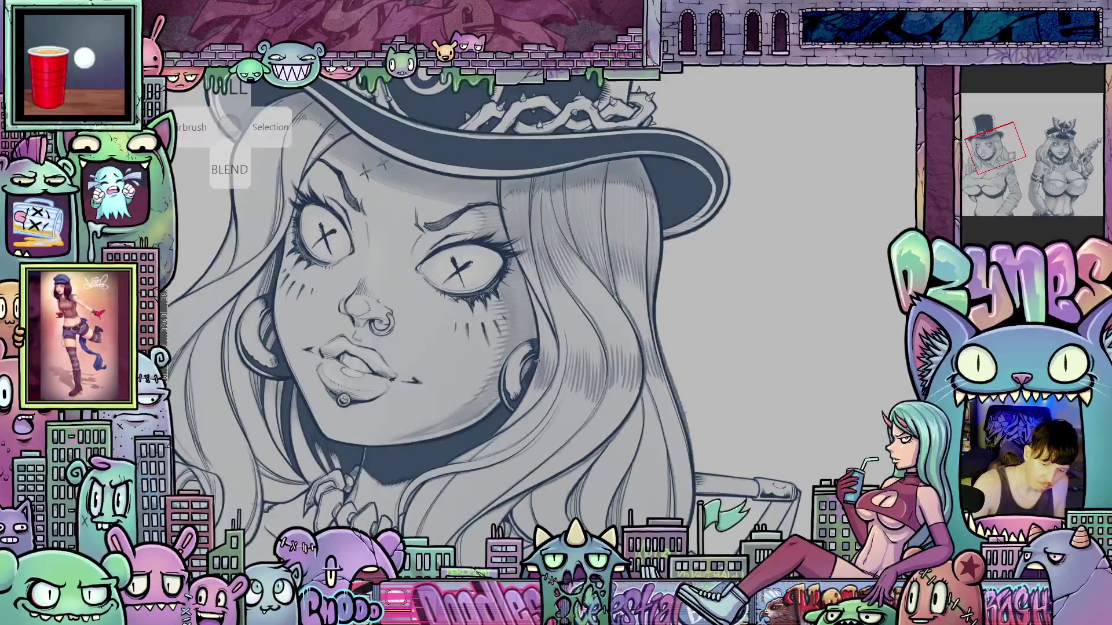
{"action": "left_click_drag", "start_coordinate": [583, 463], "coordinate": [656, 494]}
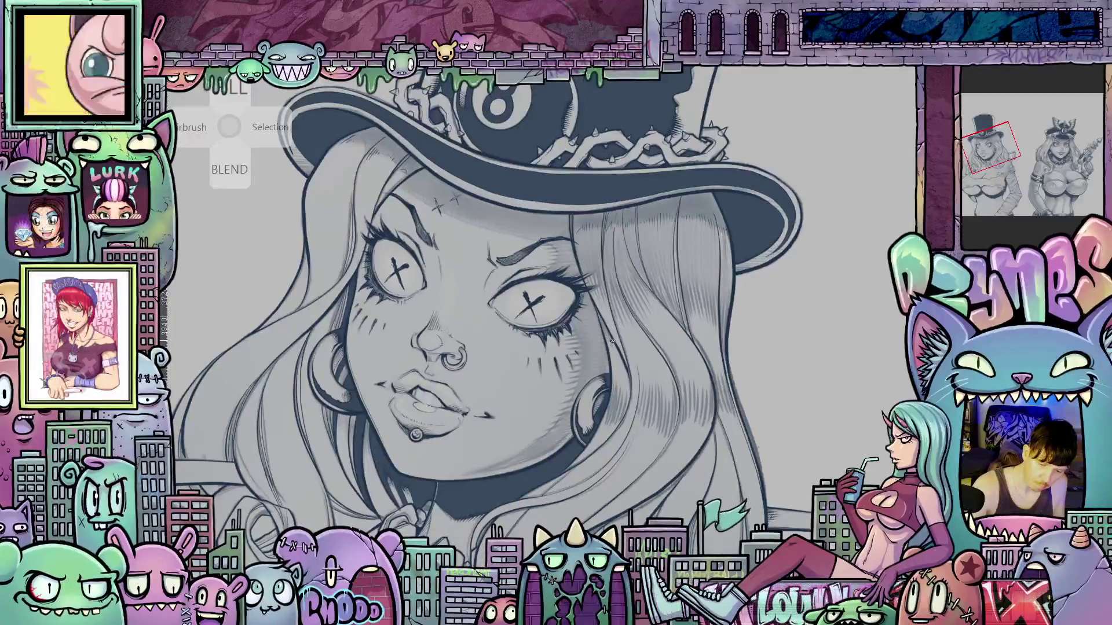
{"action": "mouse_move", "coordinate": [746, 439]}
{"action": "left_mouse_down"}
{"action": "mouse_move", "coordinate": [725, 372]}
{"action": "mouse_move", "coordinate": [734, 374]}
{"action": "mouse_move", "coordinate": [682, 360]}
{"action": "left_mouse_up"}
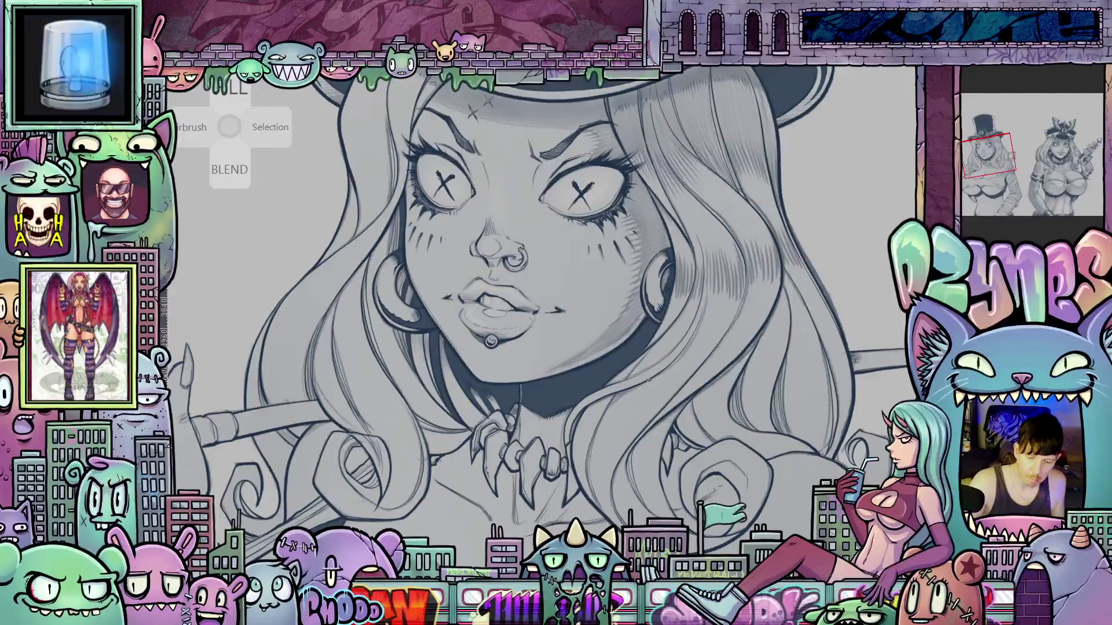
{"action": "mouse_move", "coordinate": [721, 438]}
{"action": "left_mouse_down"}
{"action": "mouse_move", "coordinate": [687, 421]}
{"action": "mouse_move", "coordinate": [680, 354]}
{"action": "left_mouse_up"}
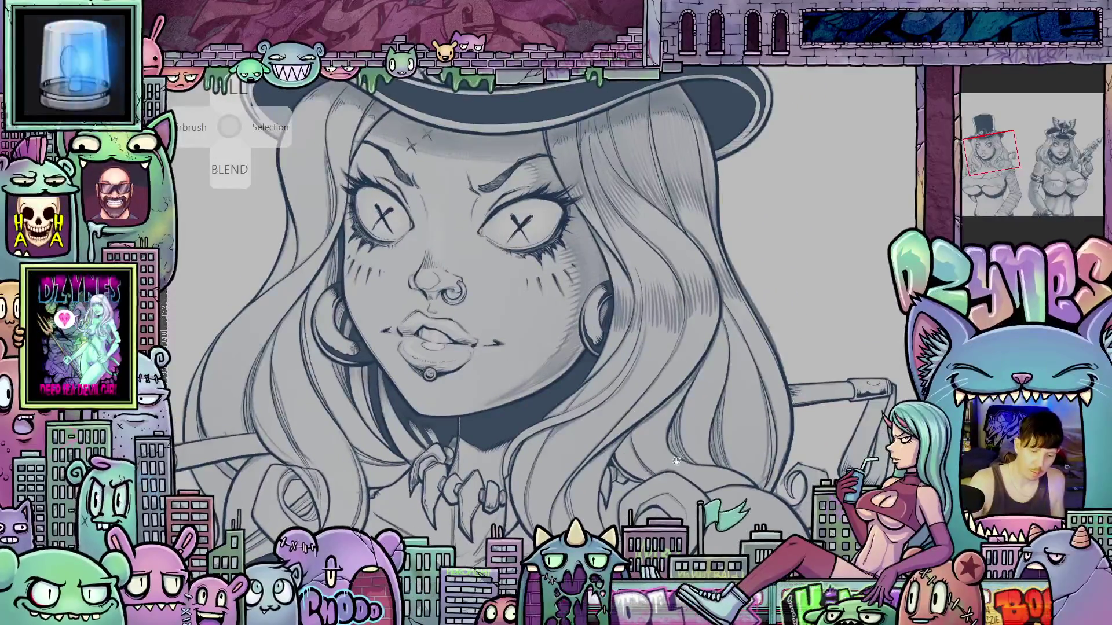
{"action": "left_click", "coordinate": [1041, 156]}
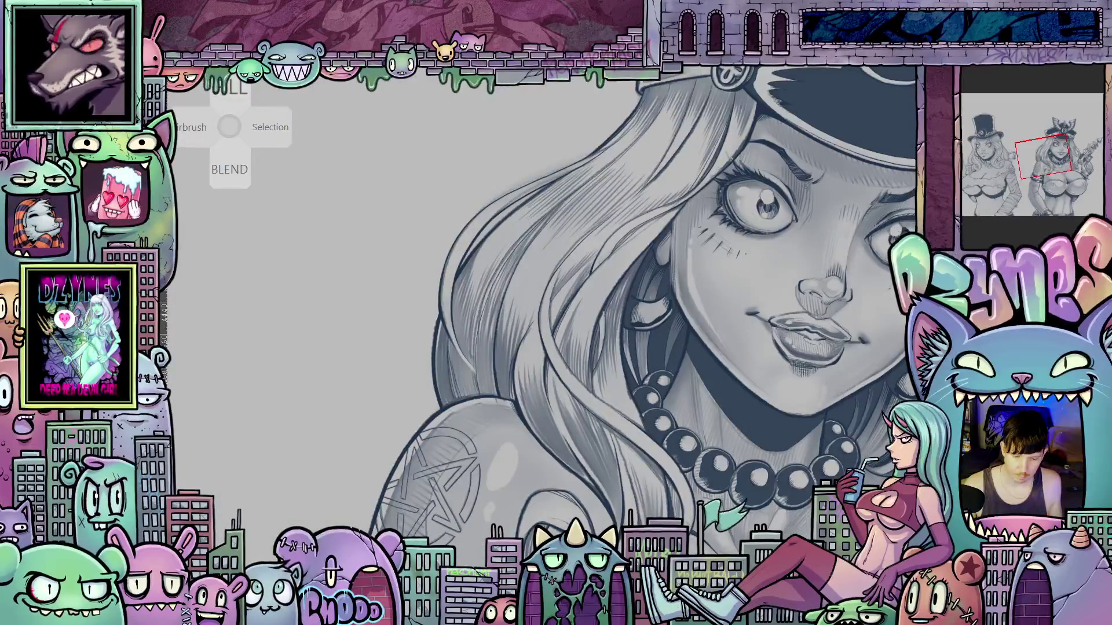
{"action": "left_click", "coordinate": [999, 153]}
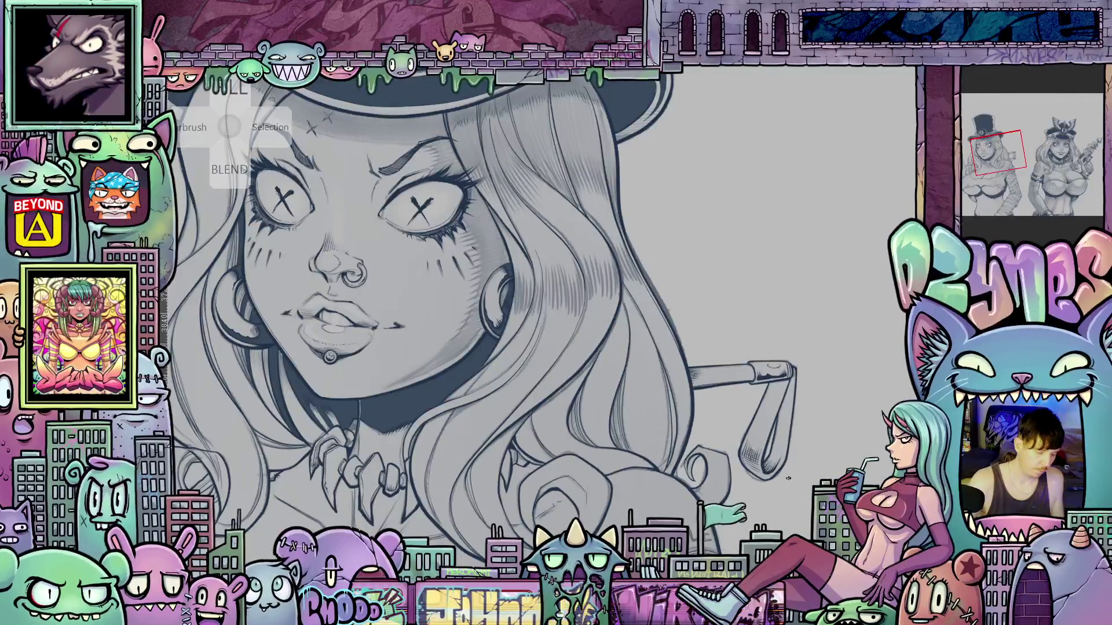
{"action": "mouse_move", "coordinate": [790, 462]}
{"action": "left_mouse_down"}
{"action": "mouse_move", "coordinate": [723, 471]}
{"action": "mouse_move", "coordinate": [786, 397]}
{"action": "left_mouse_up"}
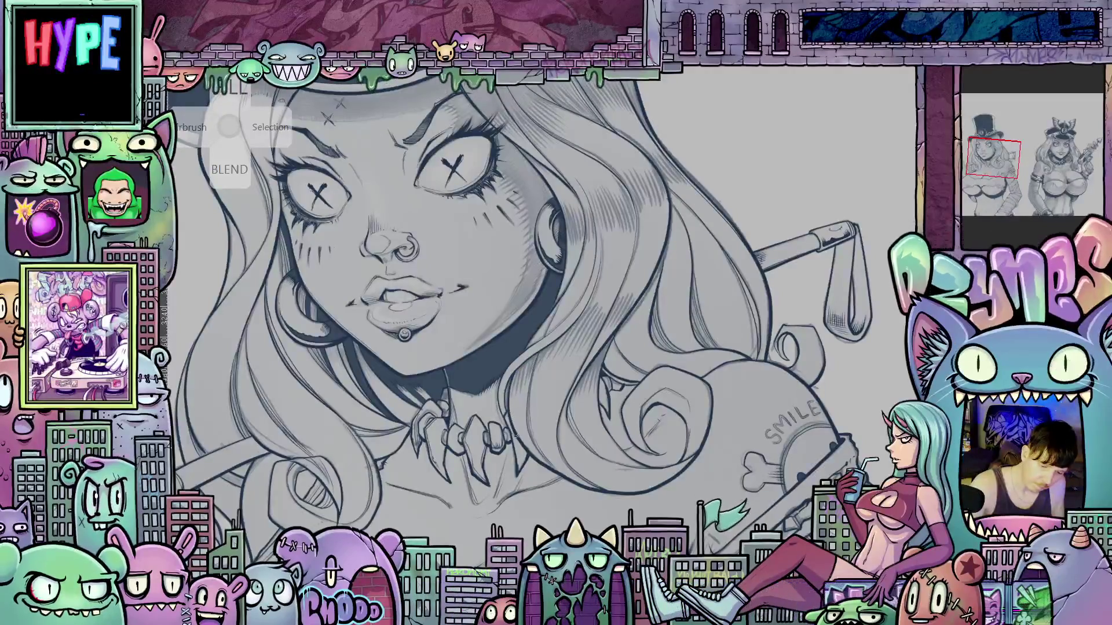
{"action": "scroll", "coordinate": [526, 414], "scroll_direction": "up", "scroll_amount": 3}
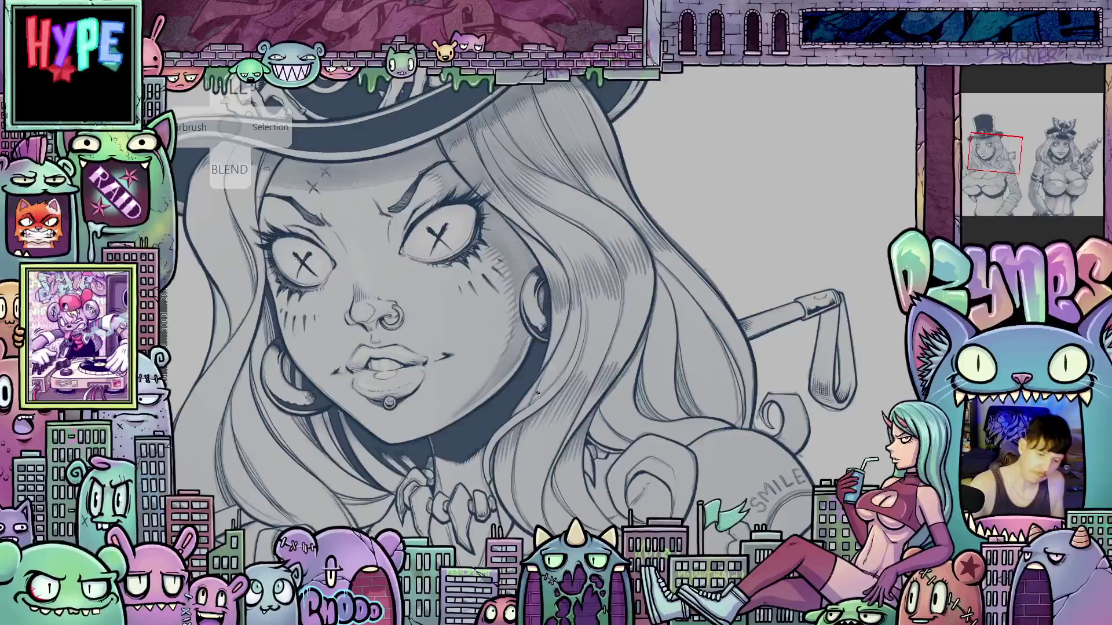
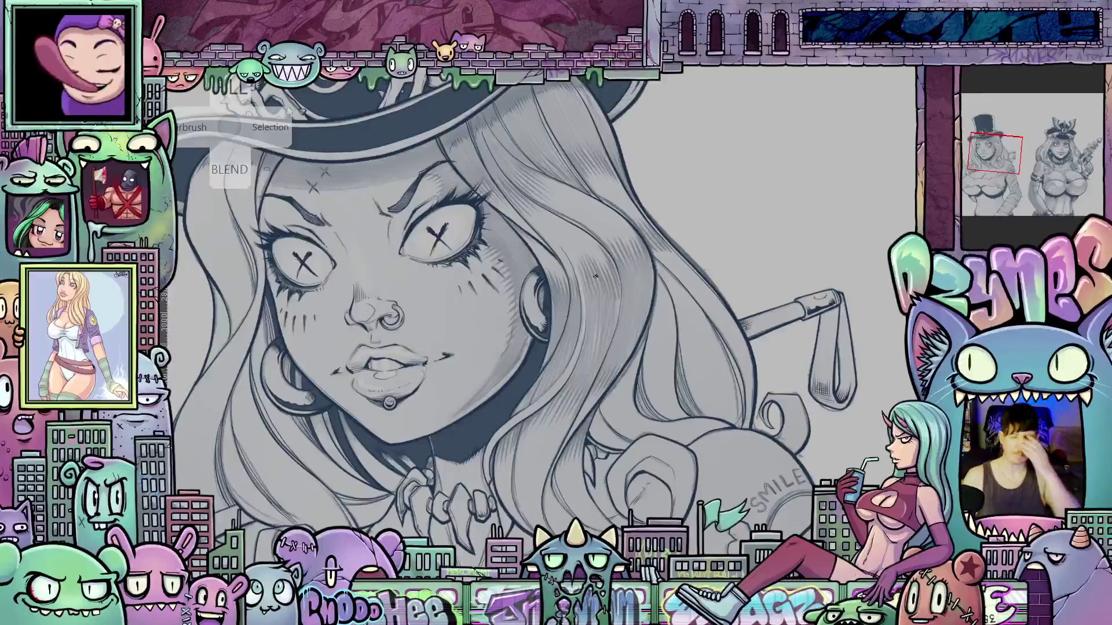
- Zoom out to see both characters, pan to the second one, then zoom back into the top-hat girl's face
{"action": "scroll", "coordinate": [596, 276], "scroll_direction": "down", "scroll_amount": 5}
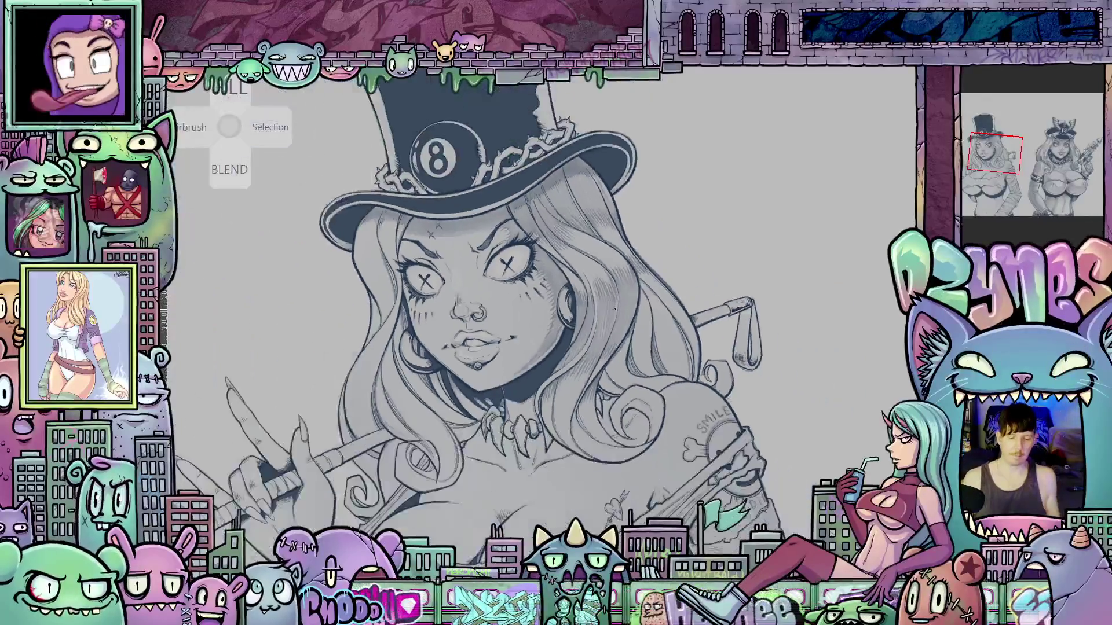
{"action": "left_click_drag", "start_coordinate": [601, 343], "coordinate": [610, 310]}
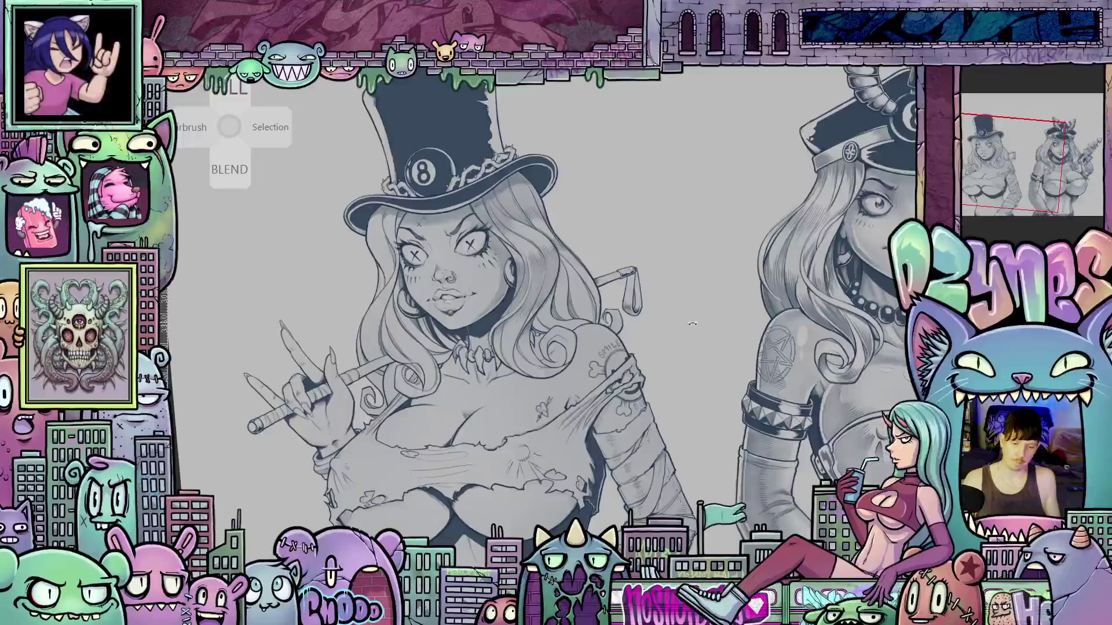
{"action": "scroll", "coordinate": [610, 309], "scroll_direction": "up", "scroll_amount": 3}
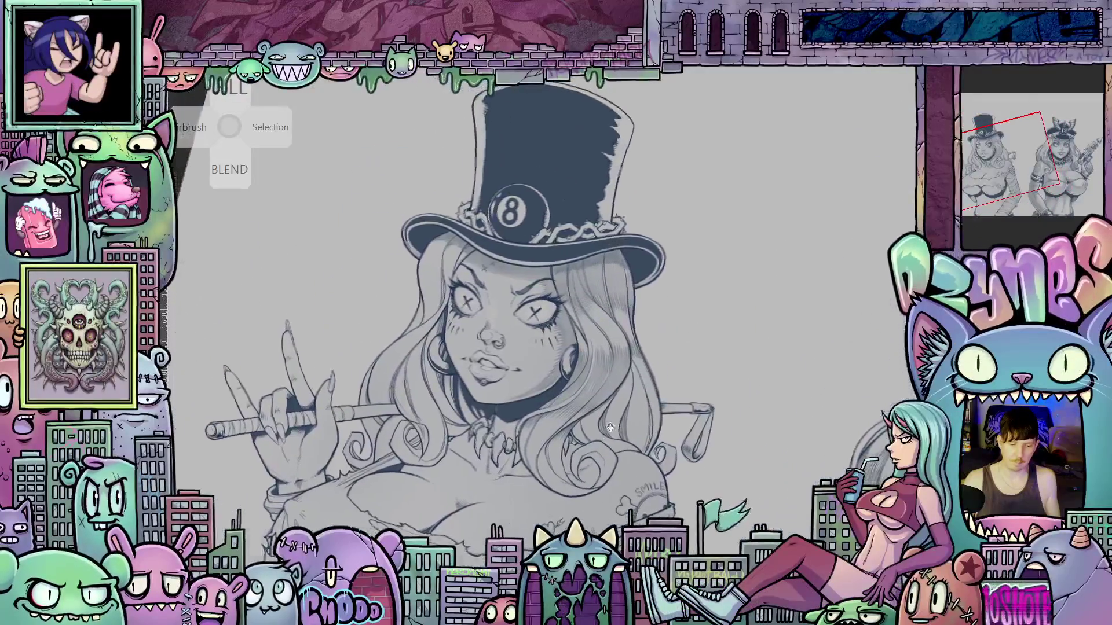
{"action": "scroll", "coordinate": [660, 390], "scroll_direction": "up", "scroll_amount": 3}
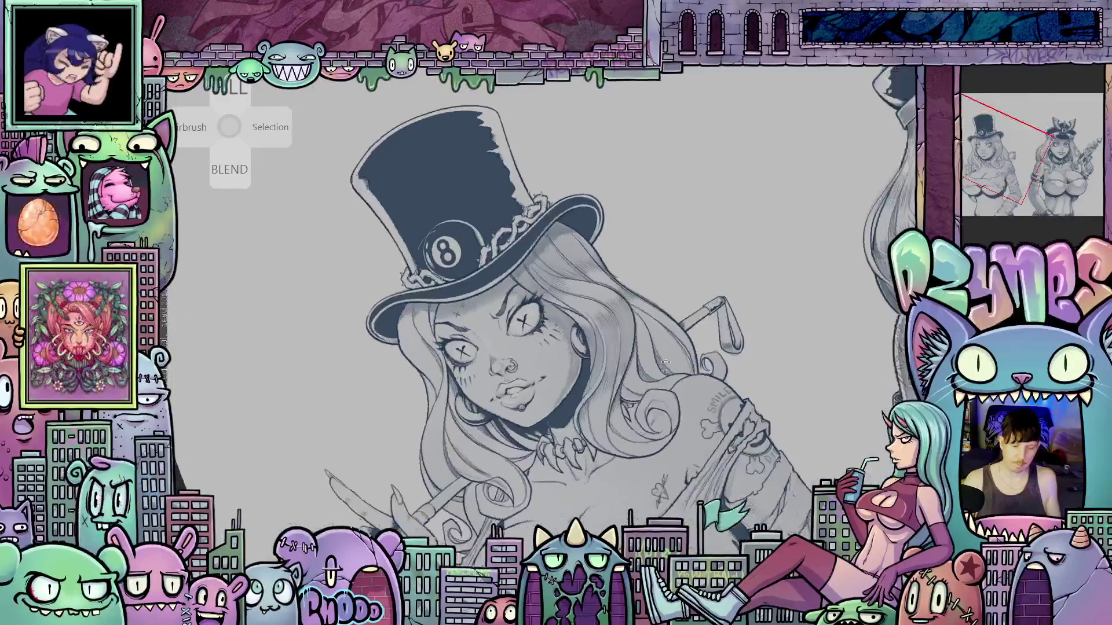
{"action": "left_click_drag", "start_coordinate": [660, 390], "coordinate": [484, 414]}
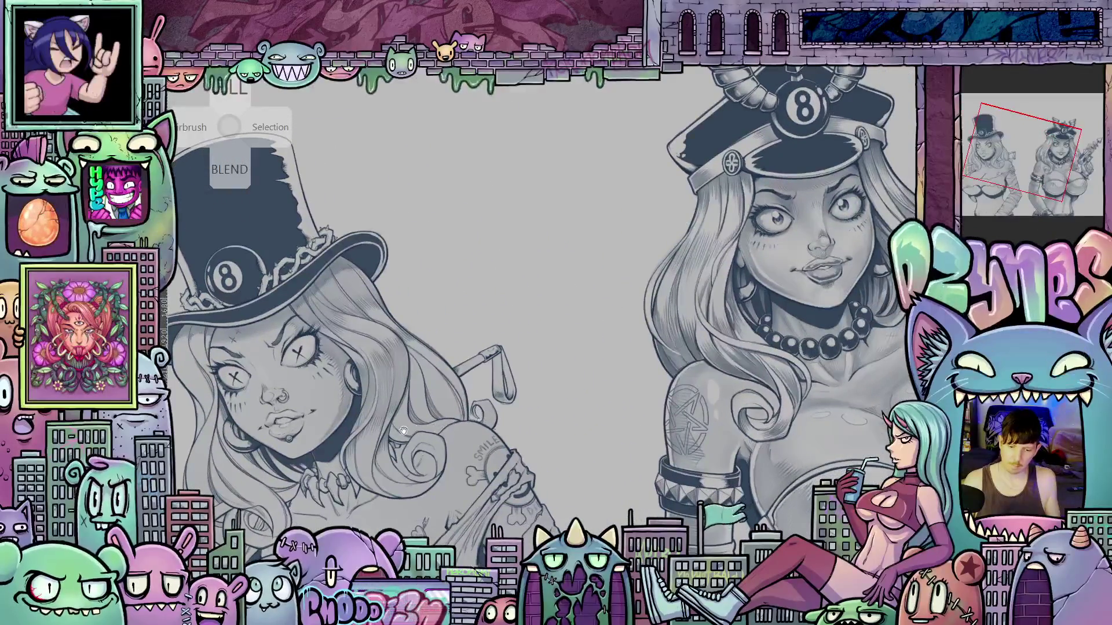
{"action": "scroll", "coordinate": [523, 354], "scroll_direction": "up", "scroll_amount": 5}
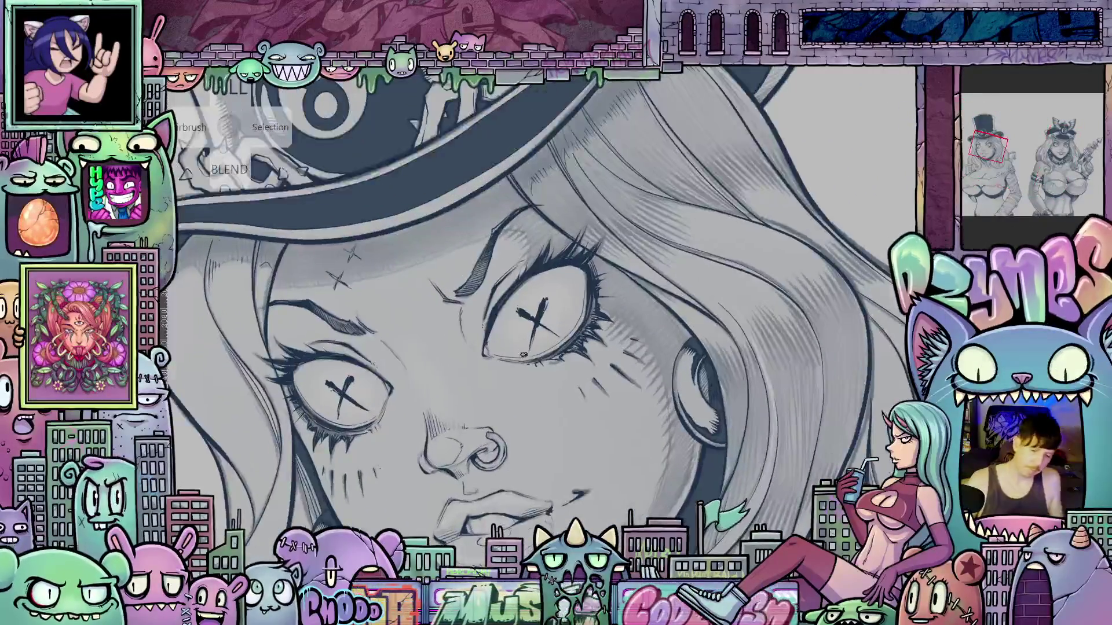
{"action": "scroll", "coordinate": [523, 354], "scroll_direction": "up", "scroll_amount": 3}
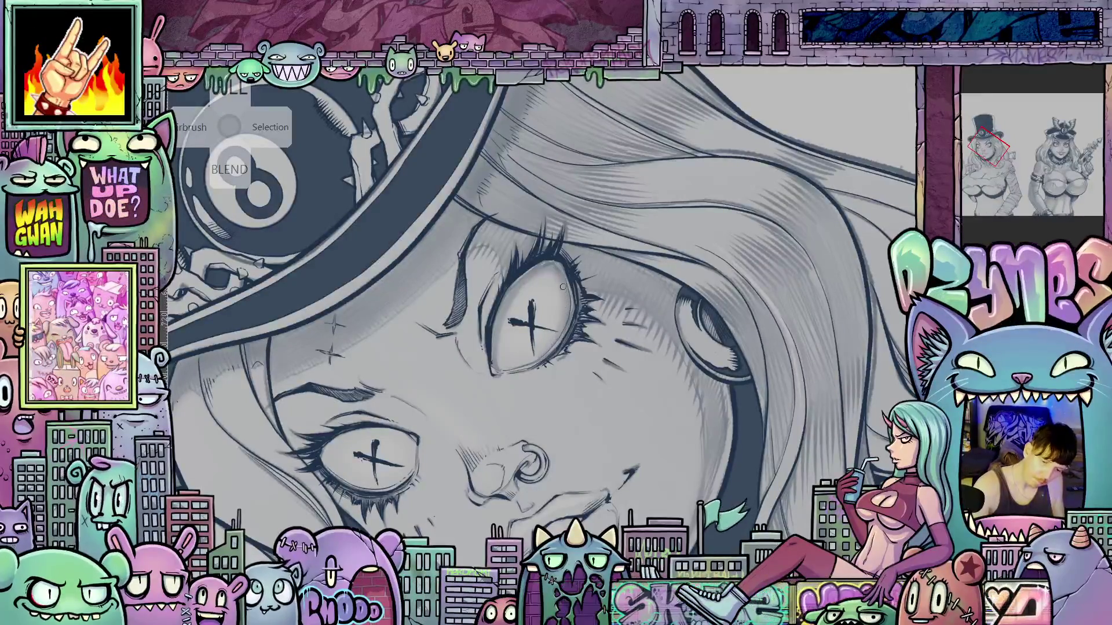
- Rotate the canvas upside down and back while shading around the eyes and nose, then reset the view
{"action": "left_click_drag", "start_coordinate": [602, 279], "coordinate": [544, 355]}
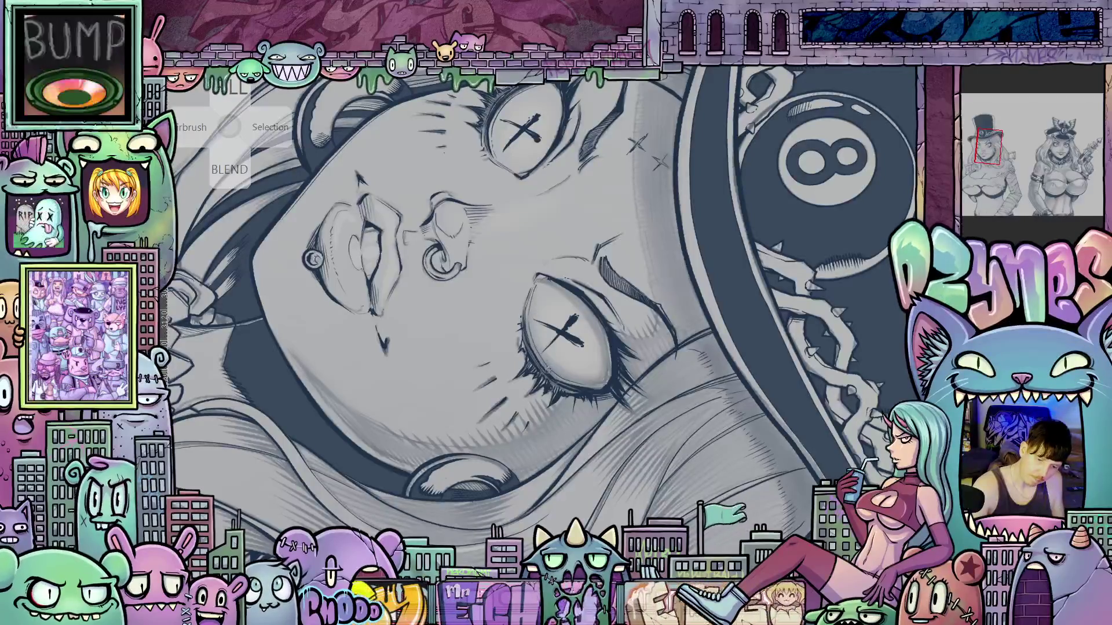
{"action": "left_click_drag", "start_coordinate": [748, 366], "coordinate": [583, 367]}
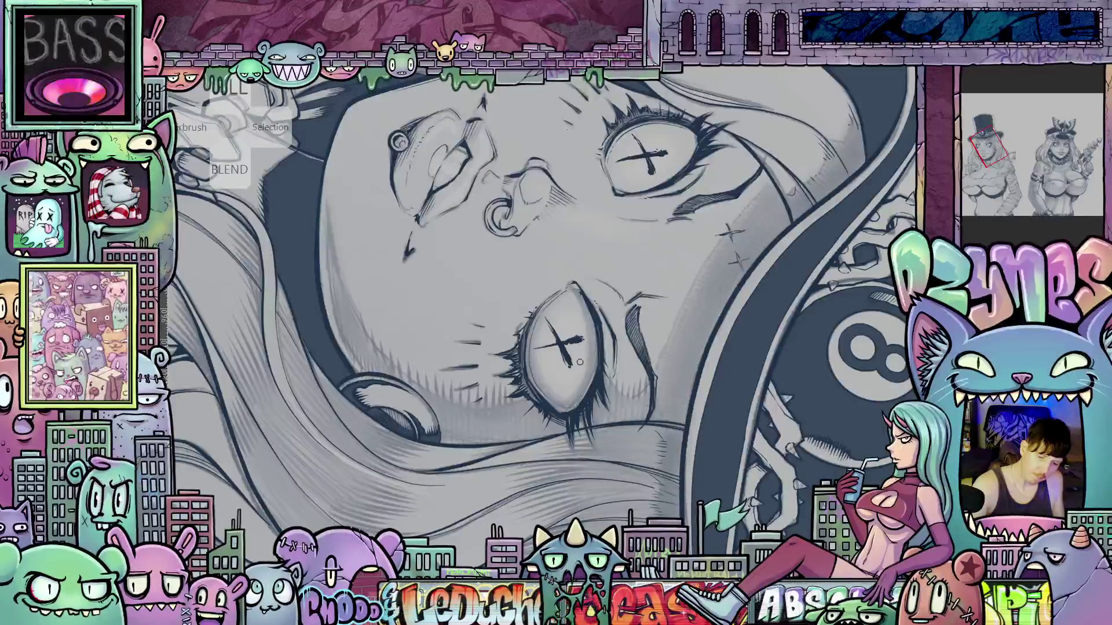
{"action": "mouse_move", "coordinate": [570, 322]}
{"action": "left_mouse_down"}
{"action": "mouse_move", "coordinate": [579, 293]}
{"action": "mouse_move", "coordinate": [563, 266]}
{"action": "mouse_move", "coordinate": [533, 259]}
{"action": "left_mouse_up"}
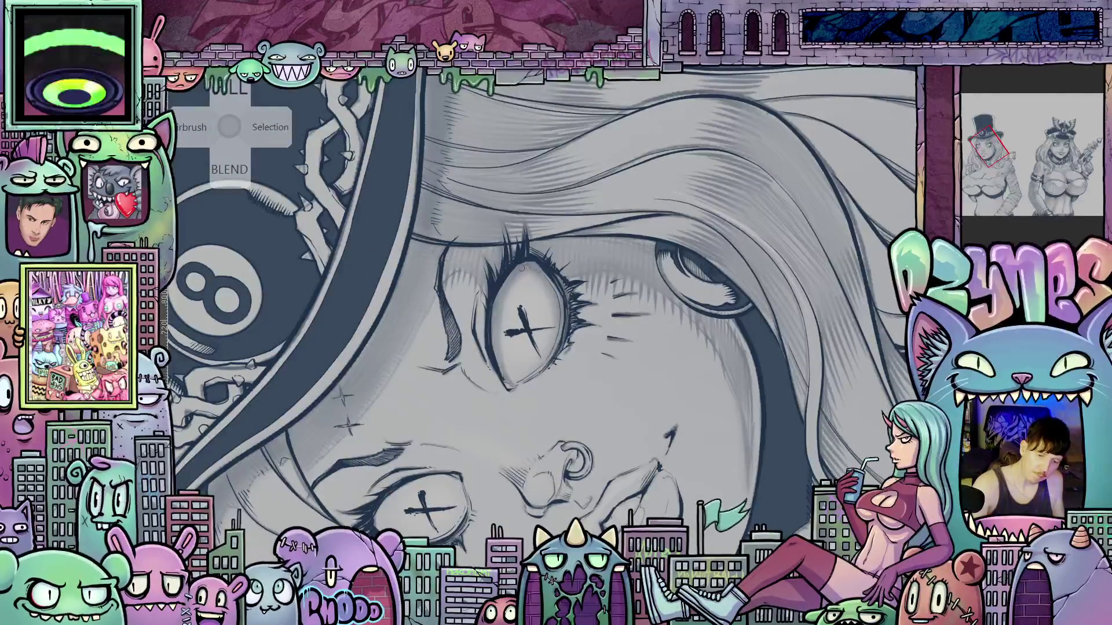
{"action": "mouse_move", "coordinate": [522, 268]}
{"action": "left_mouse_down"}
{"action": "mouse_move", "coordinate": [585, 278]}
{"action": "mouse_move", "coordinate": [668, 439]}
{"action": "mouse_move", "coordinate": [534, 357]}
{"action": "left_mouse_up"}
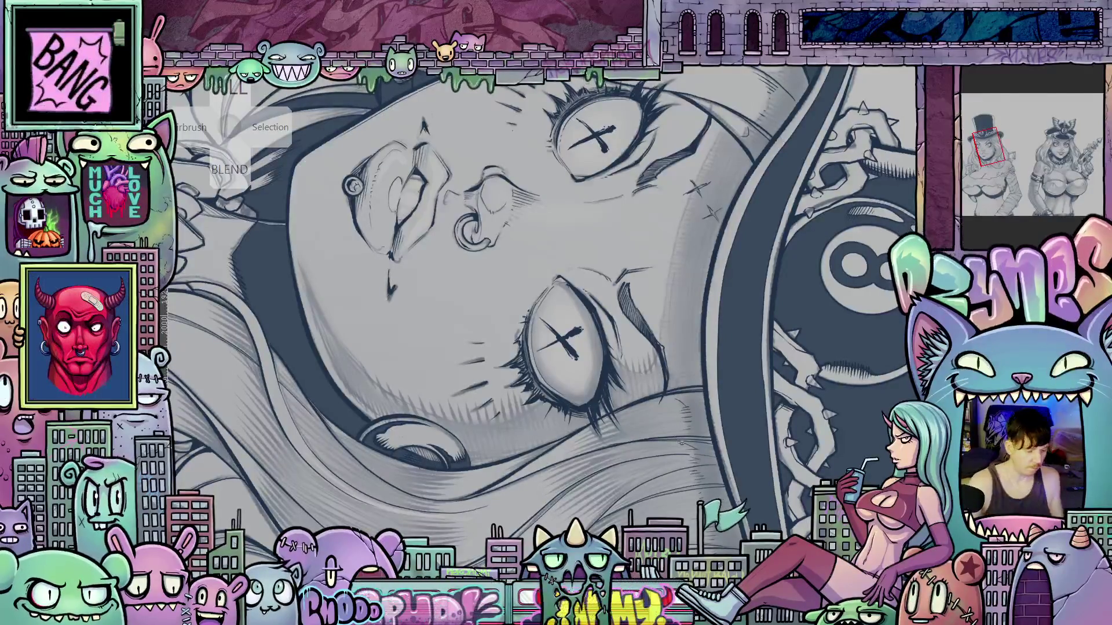
{"action": "key", "text": "Escape"}
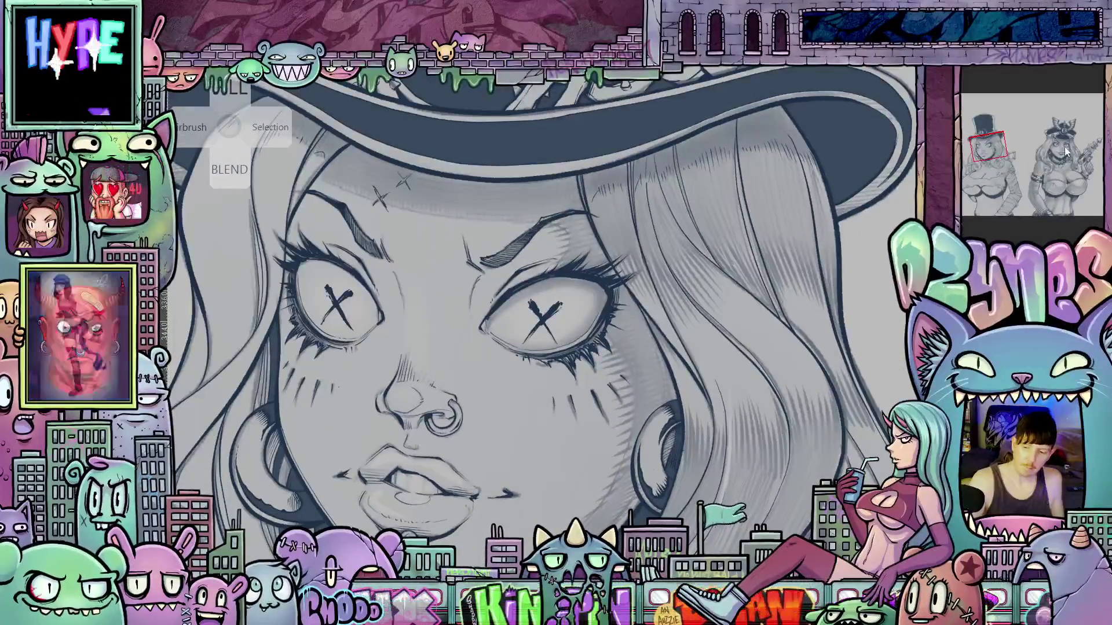
- Check the 8-ball-cap character's face via the Navigator, then return and tilt onto the top-hat girl's face
{"action": "left_click", "coordinate": [1064, 144]}
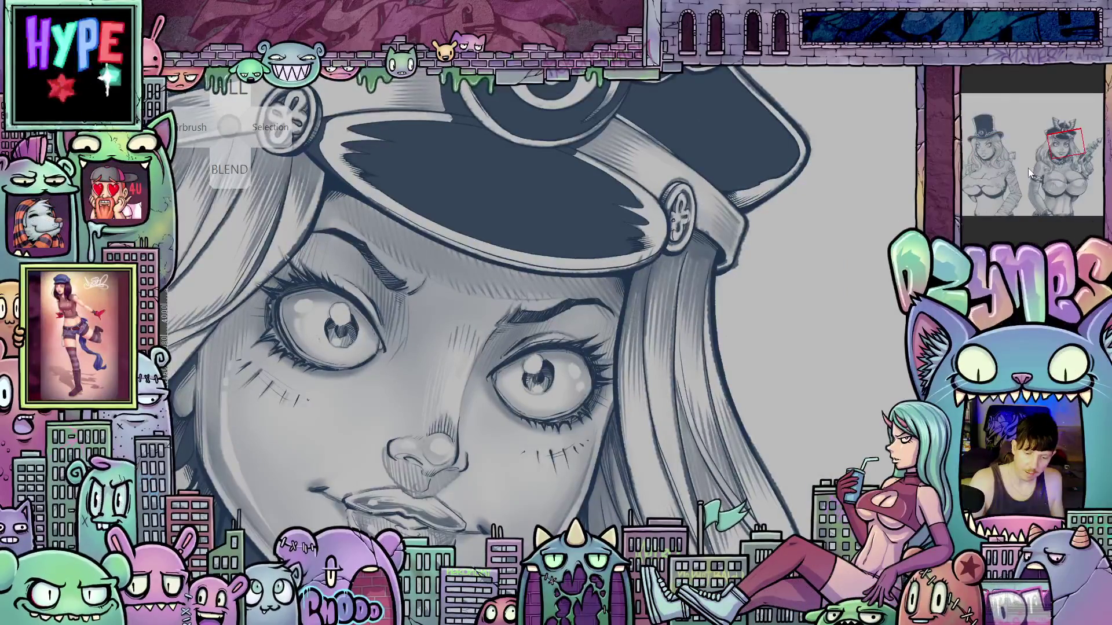
{"action": "left_click", "coordinate": [987, 144]}
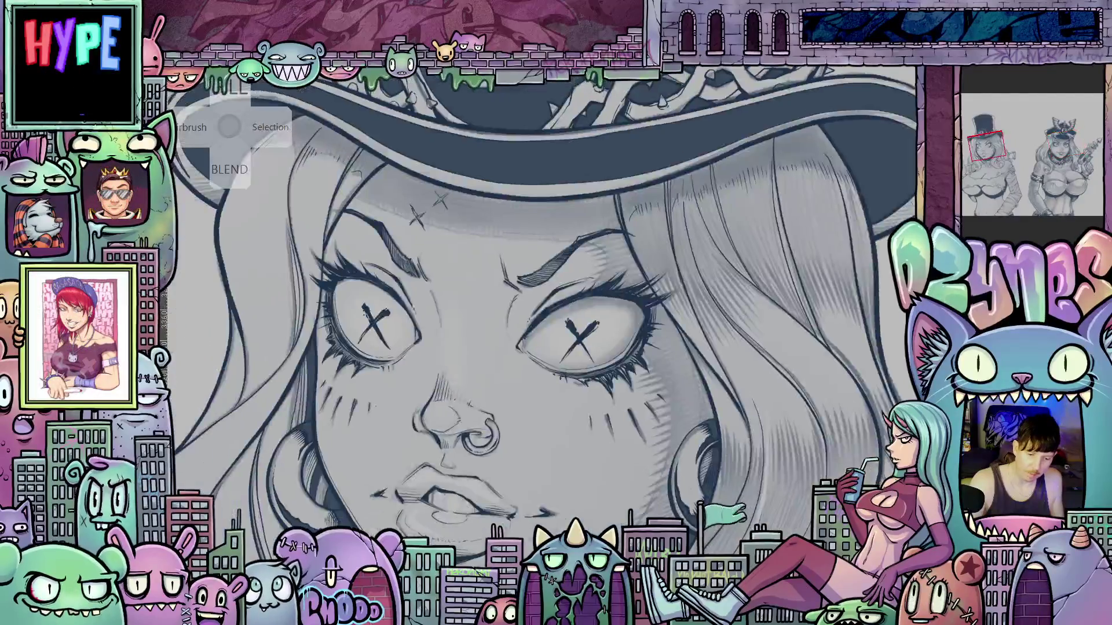
{"action": "key", "text": "r"}
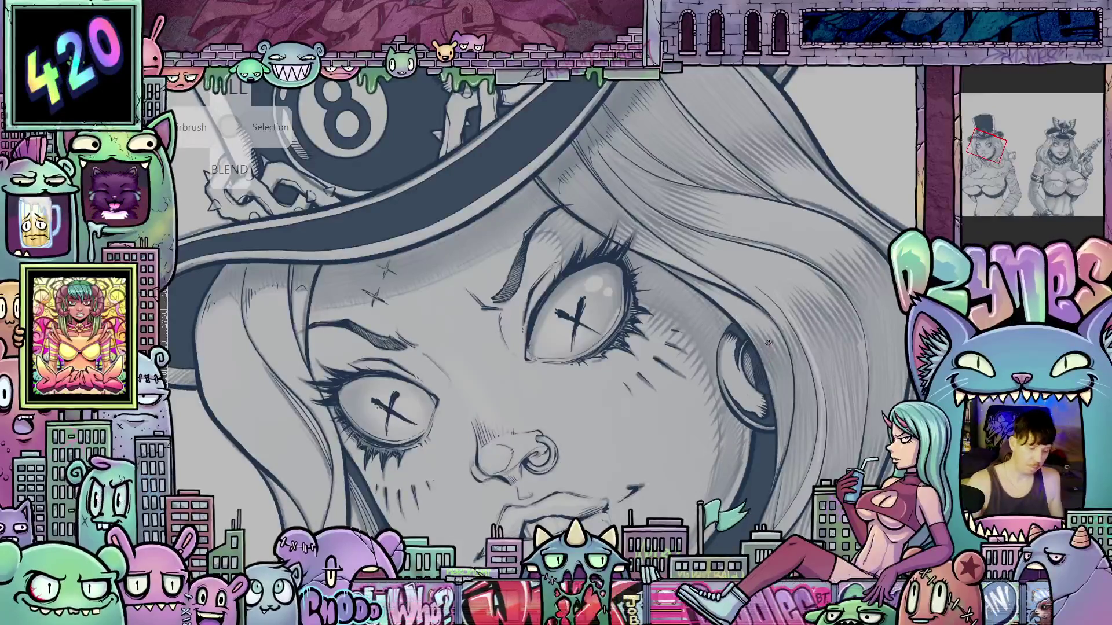
- Turn the face sideways and back upright to hatch grey pencil shading on the cheeks
{"action": "left_click_drag", "start_coordinate": [768, 343], "coordinate": [523, 375]}
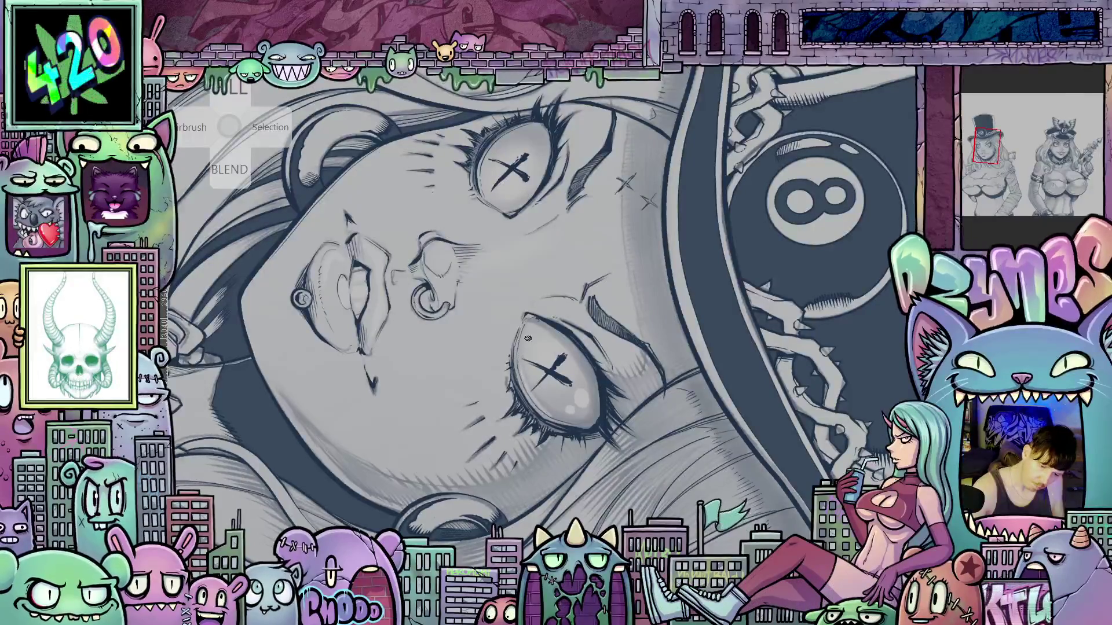
{"action": "key", "text": "5"}
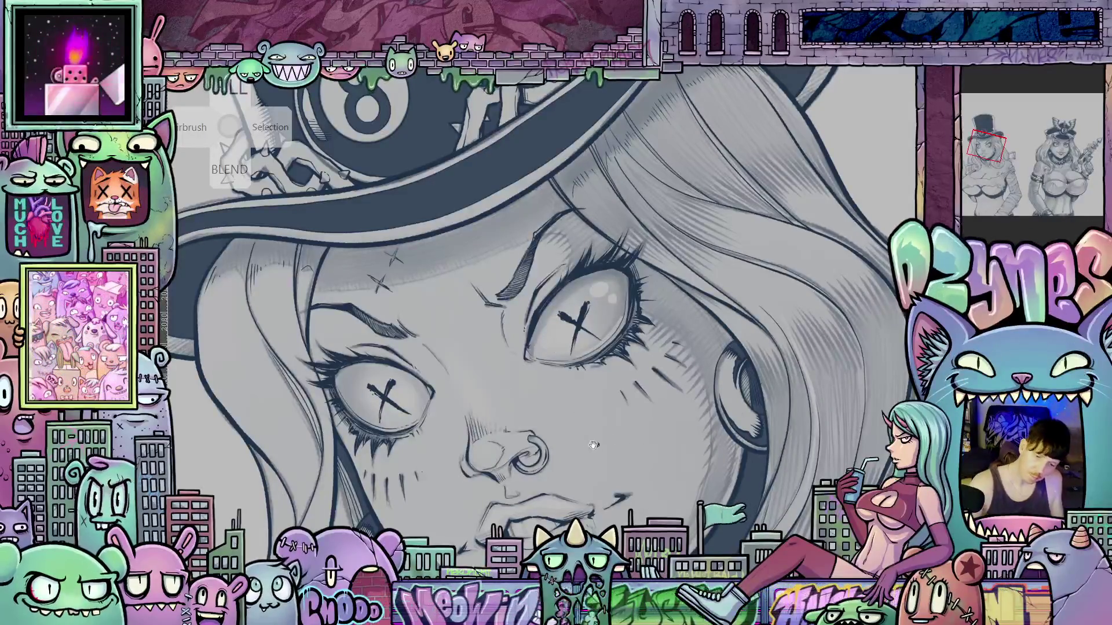
{"action": "mouse_move", "coordinate": [593, 444]}
{"action": "left_mouse_down"}
{"action": "mouse_move", "coordinate": [755, 410]}
{"action": "mouse_move", "coordinate": [605, 488]}
{"action": "left_mouse_up"}
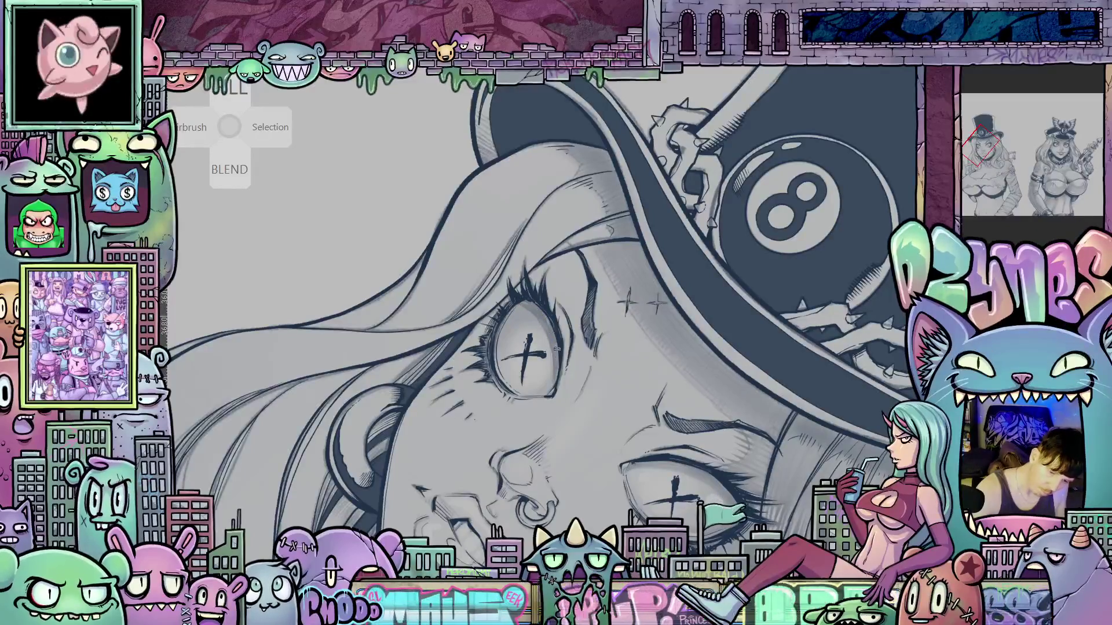
{"action": "left_click_drag", "start_coordinate": [594, 378], "coordinate": [706, 140]}
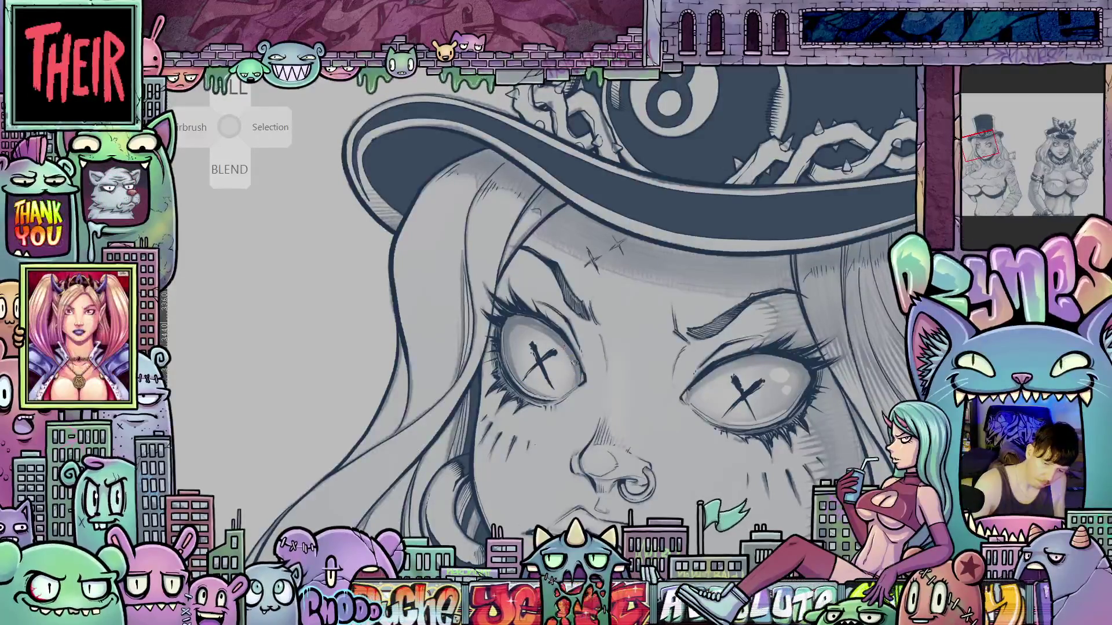
{"action": "left_click_drag", "start_coordinate": [634, 451], "coordinate": [662, 445]}
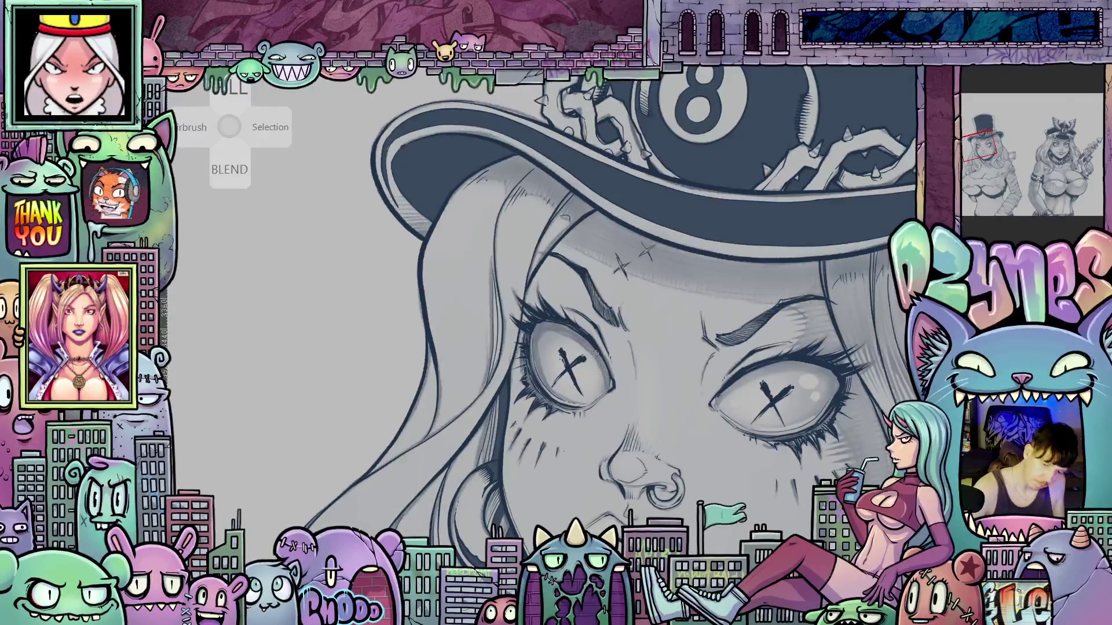
- Zoom in on the X-marked eyes at a tilt to hatch around them, then straighten to the whole face
{"action": "scroll", "coordinate": [619, 360], "scroll_direction": "up", "scroll_amount": 2}
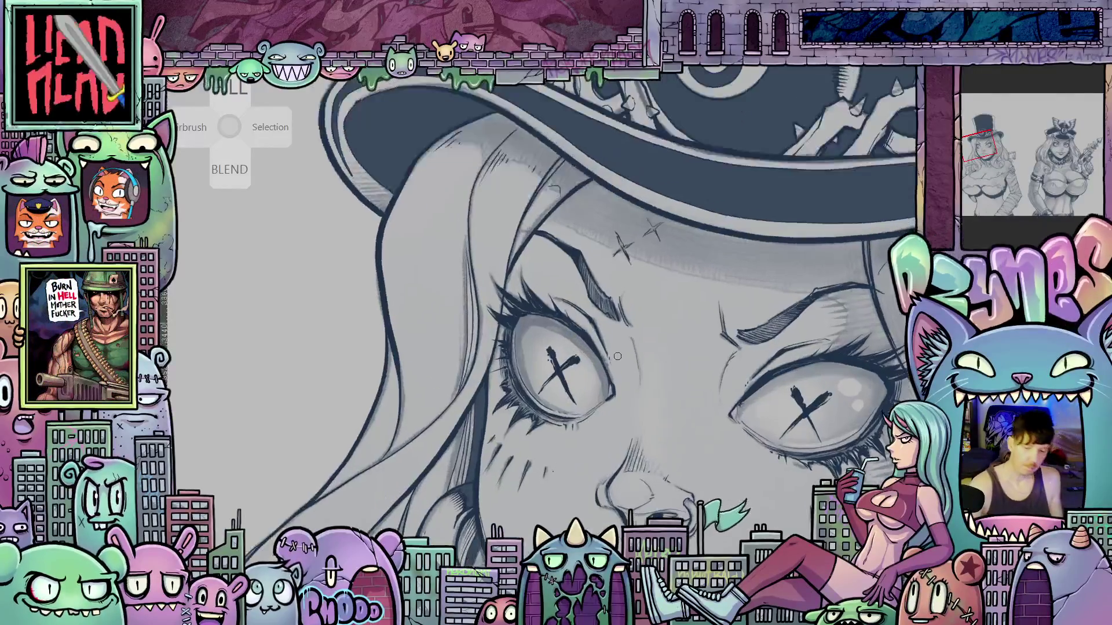
{"action": "left_click_drag", "start_coordinate": [751, 363], "coordinate": [567, 392]}
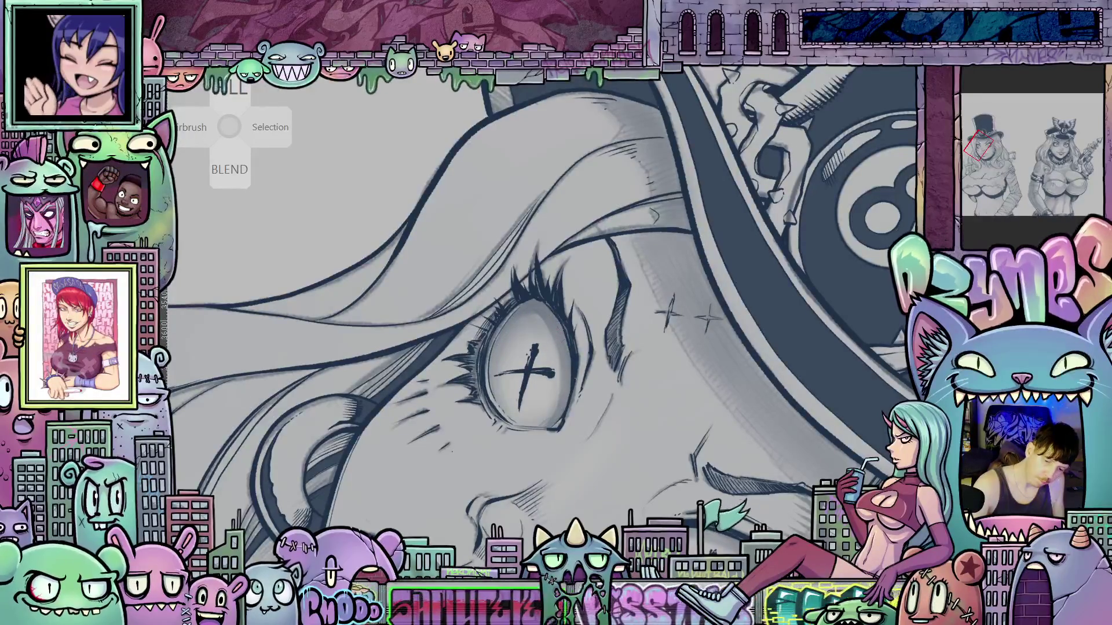
{"action": "scroll", "coordinate": [753, 466], "scroll_direction": "down", "scroll_amount": 3}
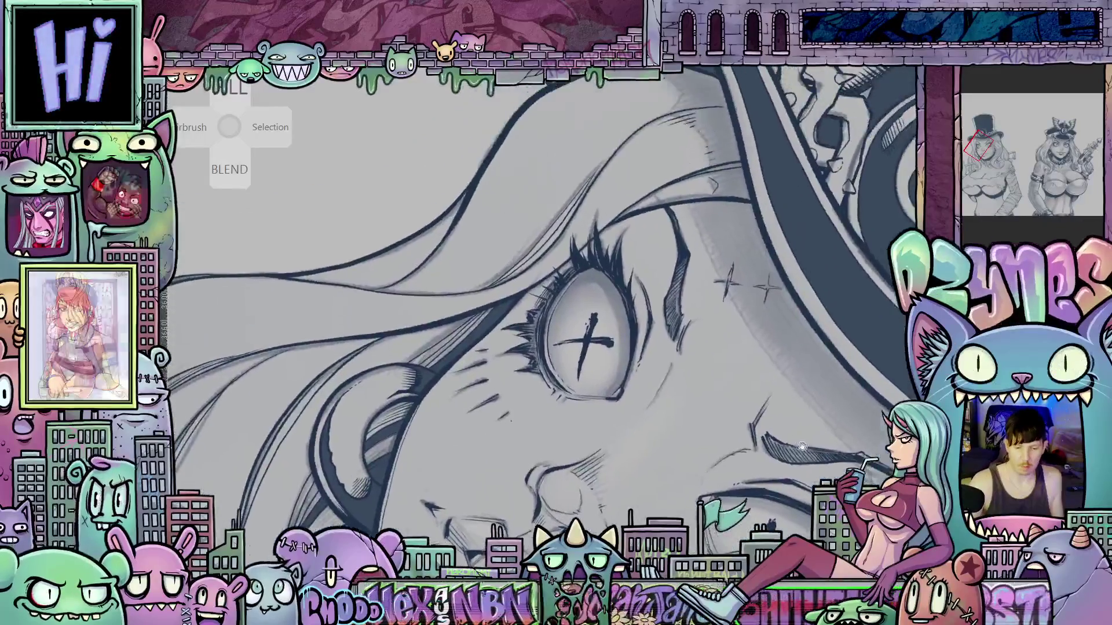
{"action": "scroll", "coordinate": [795, 470], "scroll_direction": "up", "scroll_amount": 3}
{"action": "scroll", "coordinate": [795, 470], "scroll_direction": "down", "scroll_amount": 3}
{"action": "left_click_drag", "start_coordinate": [795, 469], "coordinate": [687, 251]}
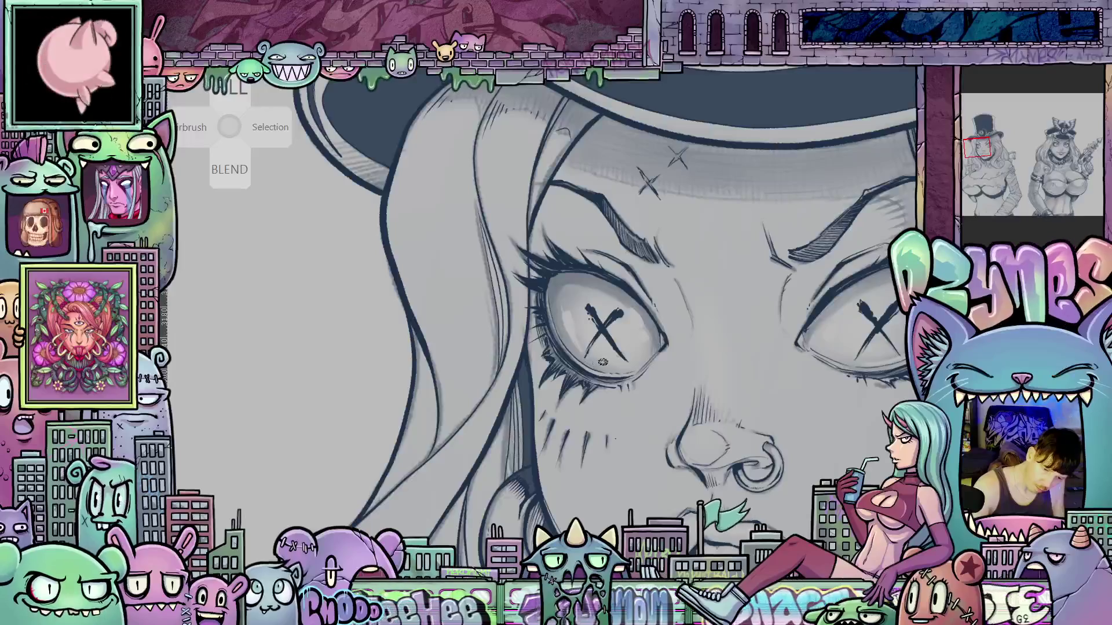
{"action": "scroll", "coordinate": [648, 387], "scroll_direction": "down", "scroll_amount": 5}
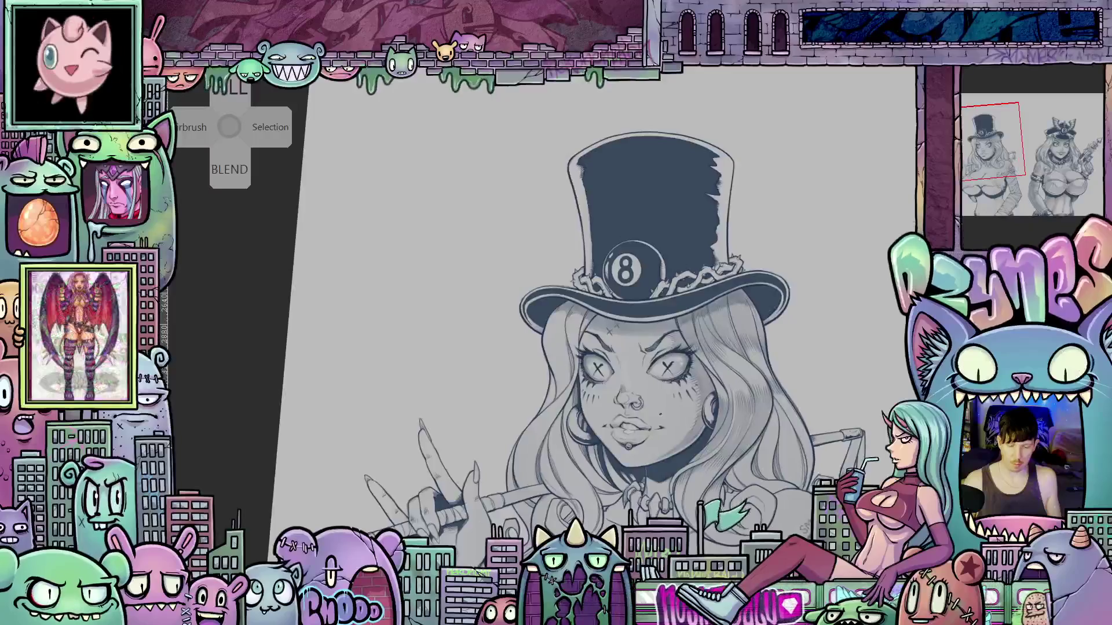
- Glance at the 8-ball-cap character's face, return, and hatch faint grey strokes under the girl's nose
{"action": "scroll", "coordinate": [667, 418], "scroll_direction": "up", "scroll_amount": 5}
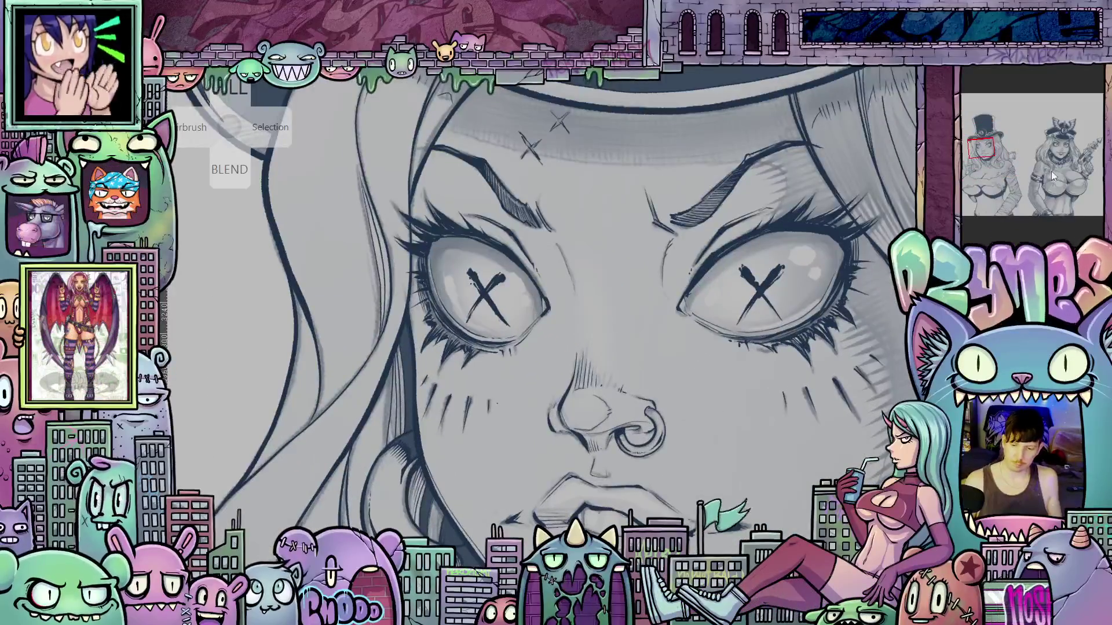
{"action": "left_click", "coordinate": [1061, 151]}
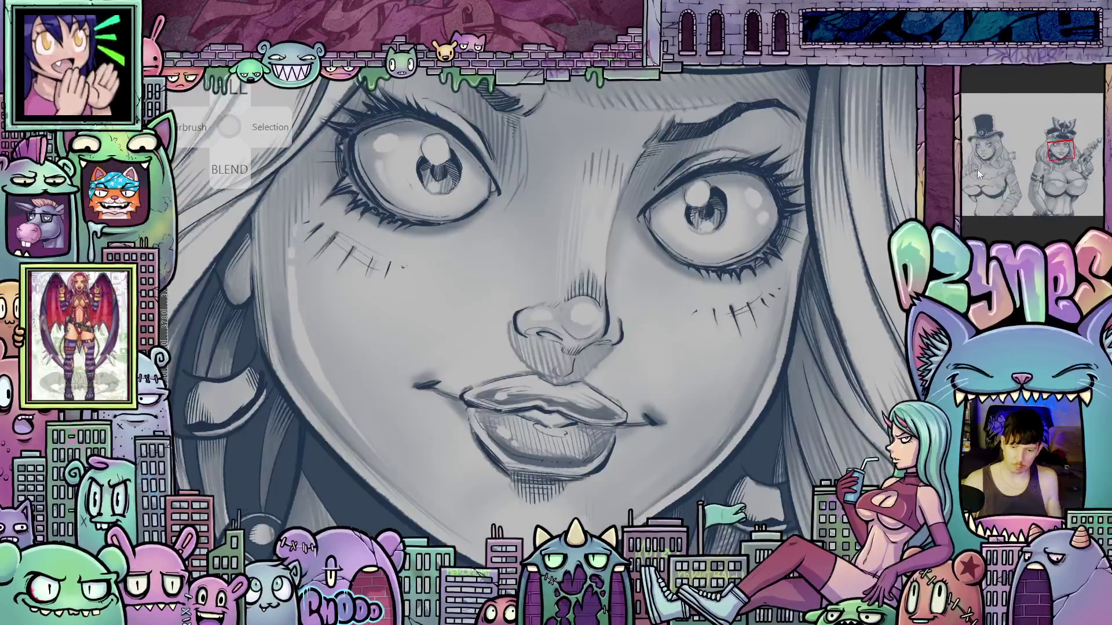
{"action": "left_click", "coordinate": [983, 154]}
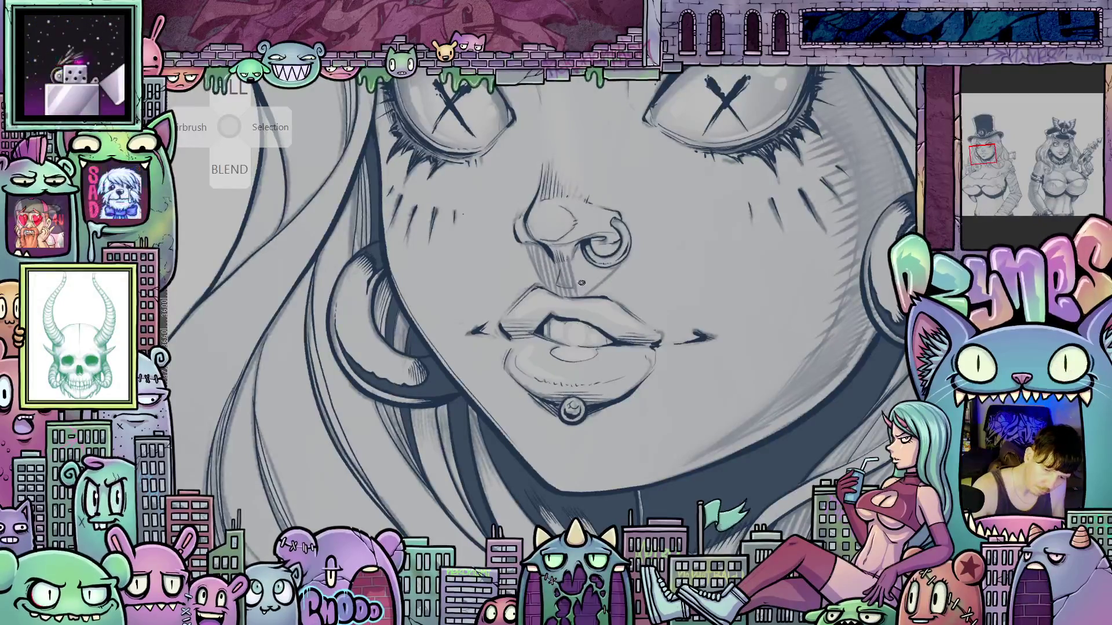
{"action": "left_click_drag", "start_coordinate": [588, 253], "coordinate": [577, 290]}
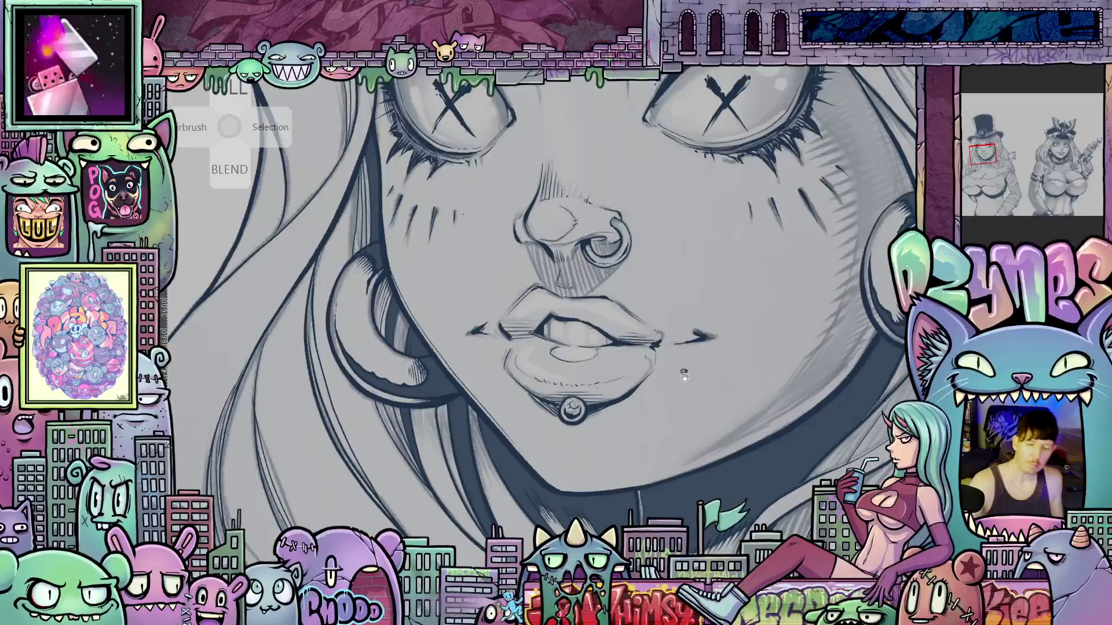
- Pan and zoom out to centre the girl's face with the hat brim in view
{"action": "left_click_drag", "start_coordinate": [684, 377], "coordinate": [664, 381]}
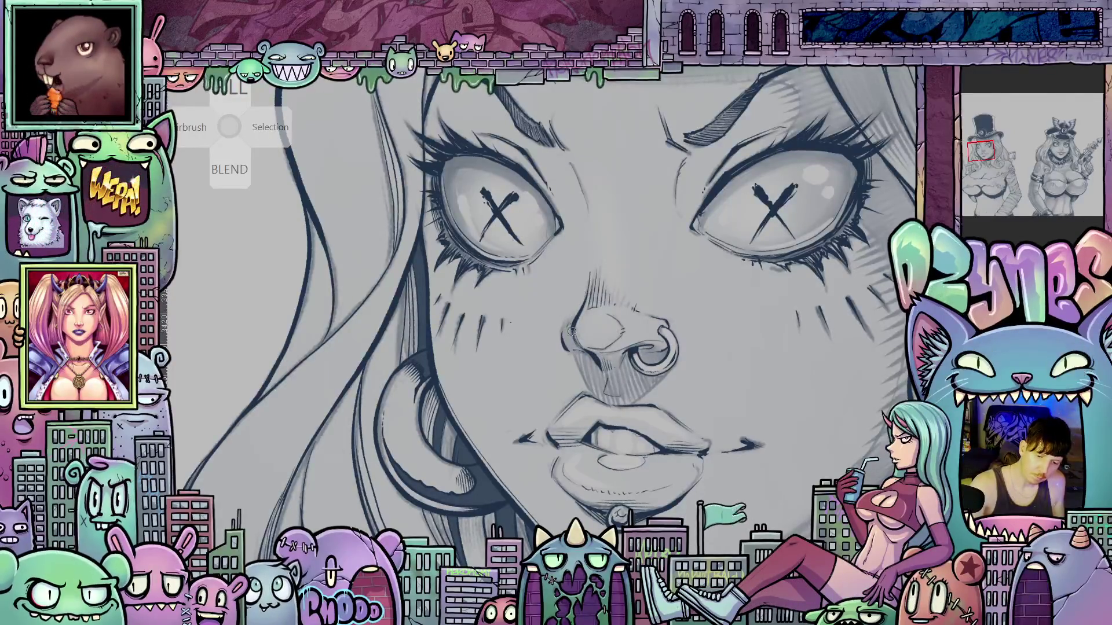
{"action": "left_click_drag", "start_coordinate": [689, 418], "coordinate": [741, 509]}
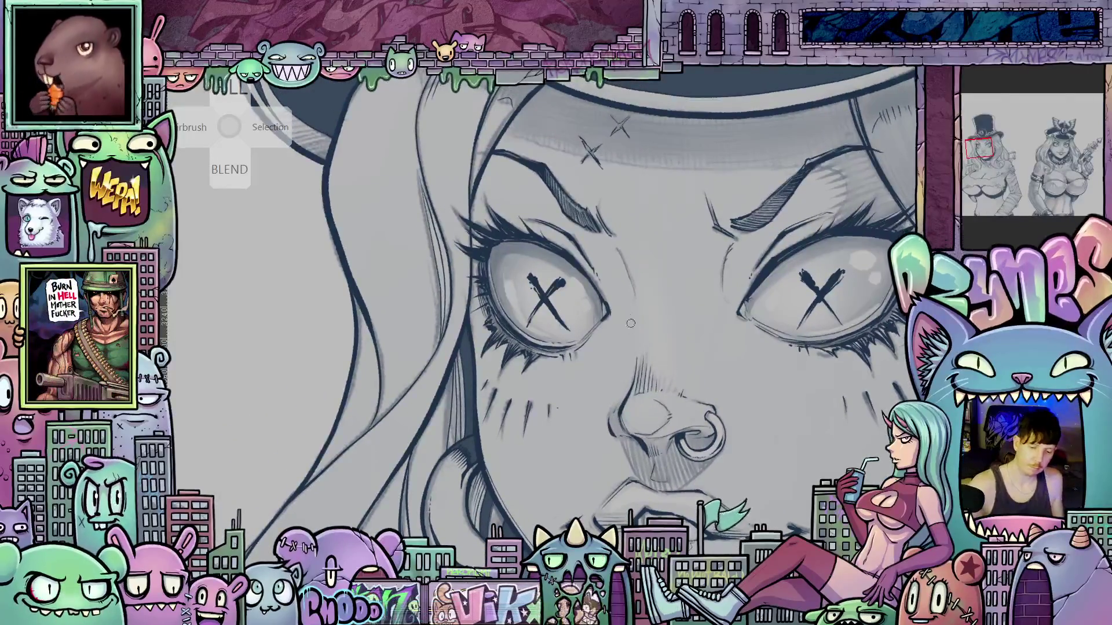
{"action": "left_click_drag", "start_coordinate": [648, 394], "coordinate": [634, 368]}
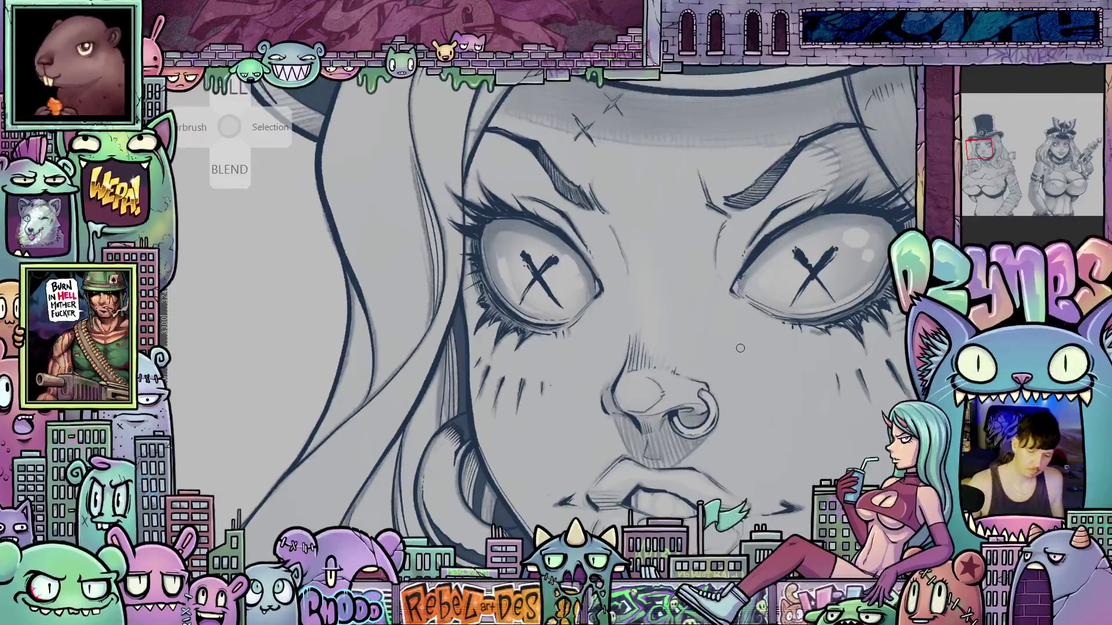
{"action": "scroll", "coordinate": [747, 364], "scroll_direction": "down", "scroll_amount": 5}
{"action": "left_click_drag", "start_coordinate": [762, 368], "coordinate": [614, 379]}
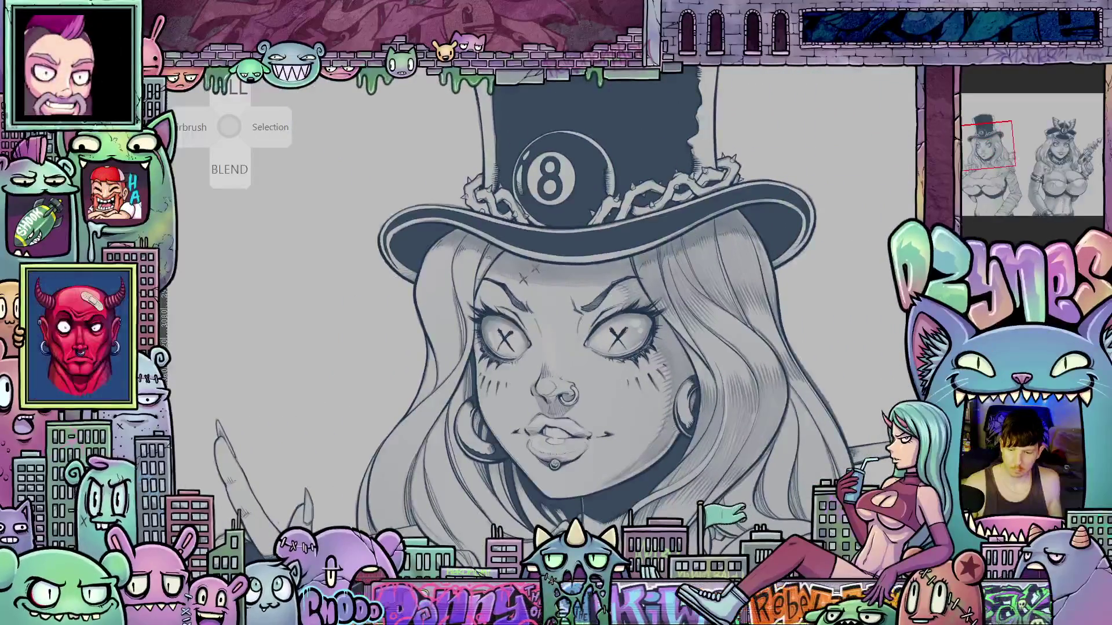
{"action": "left_click", "coordinate": [1062, 148]}
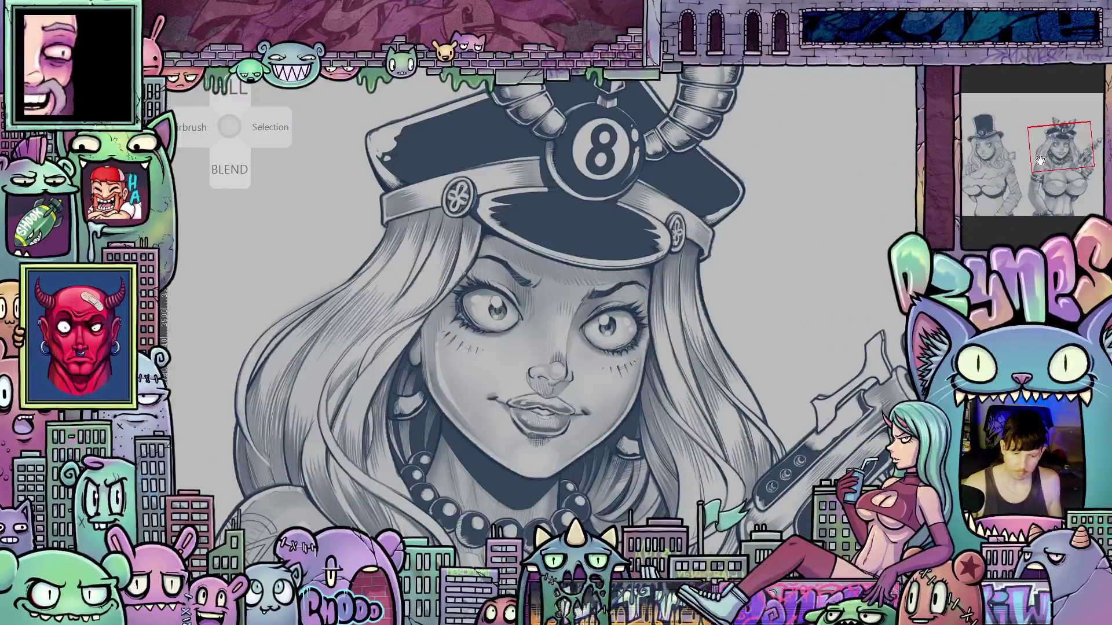
{"action": "left_click", "coordinate": [988, 151]}
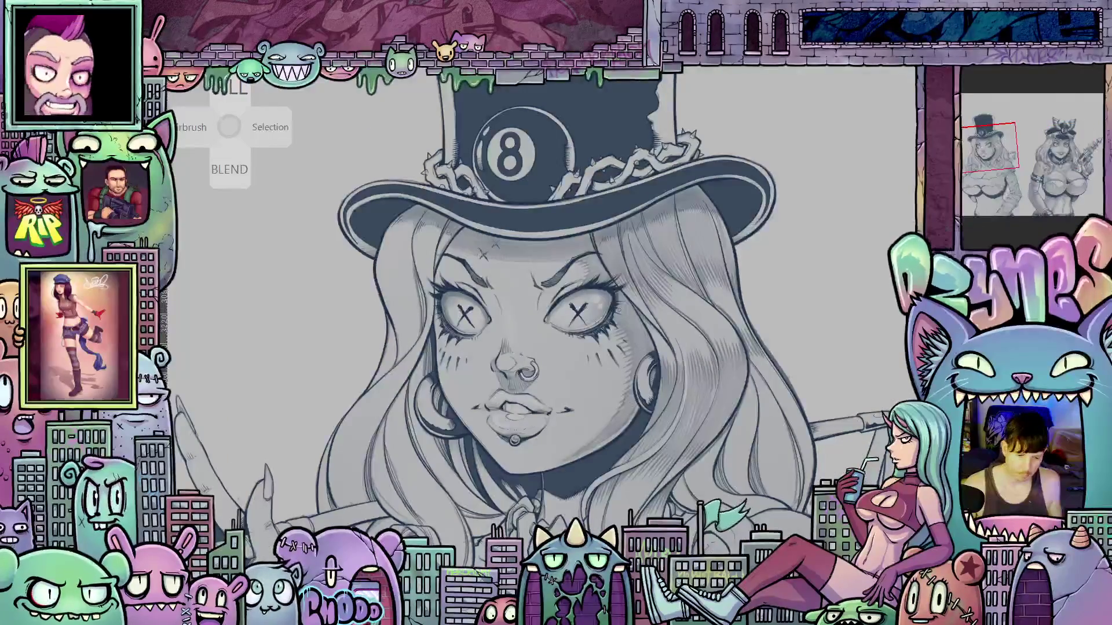
{"action": "scroll", "coordinate": [532, 335], "scroll_direction": "up", "scroll_amount": 1}
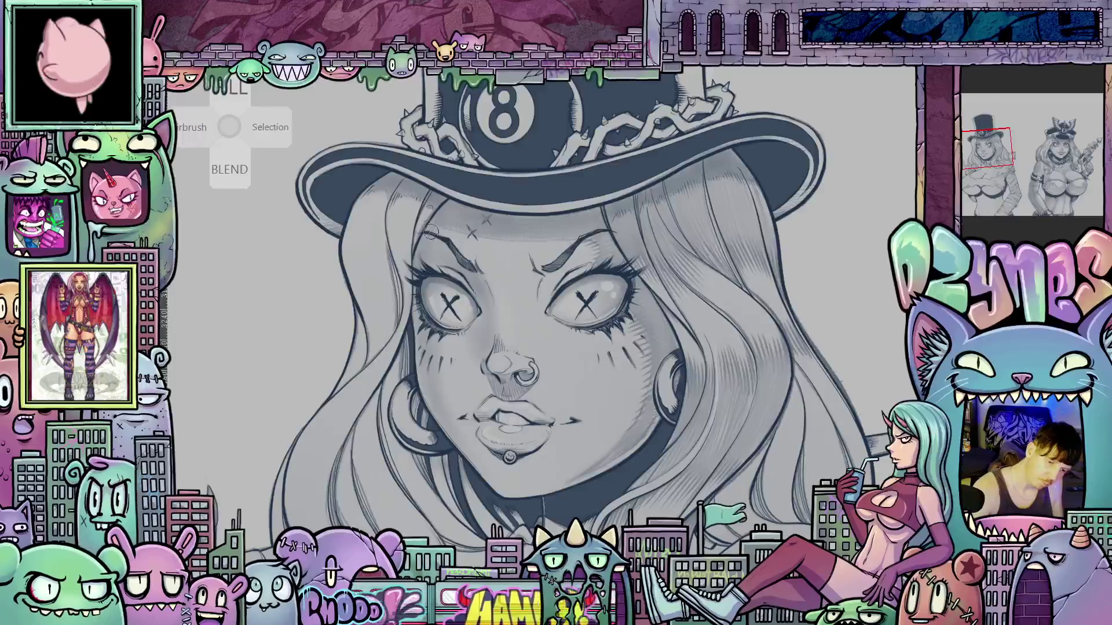
{"action": "mouse_move", "coordinate": [649, 415]}
{"action": "left_mouse_down"}
{"action": "mouse_move", "coordinate": [710, 372]}
{"action": "mouse_move", "coordinate": [687, 350]}
{"action": "mouse_move", "coordinate": [696, 395]}
{"action": "left_mouse_up"}
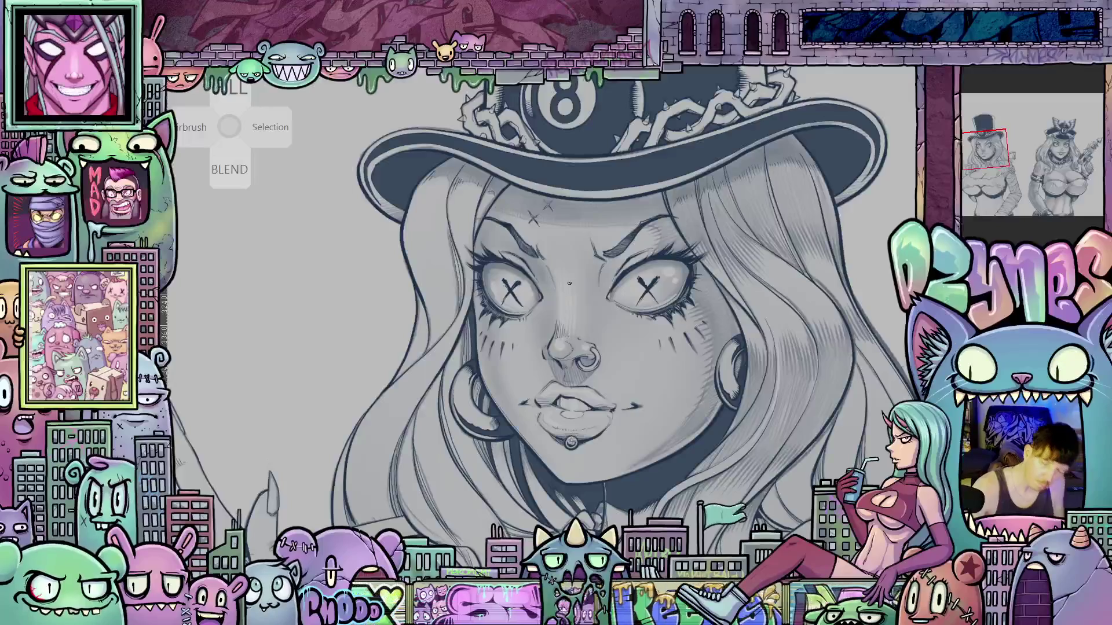
{"action": "scroll", "coordinate": [542, 295], "scroll_direction": "down", "scroll_amount": 3}
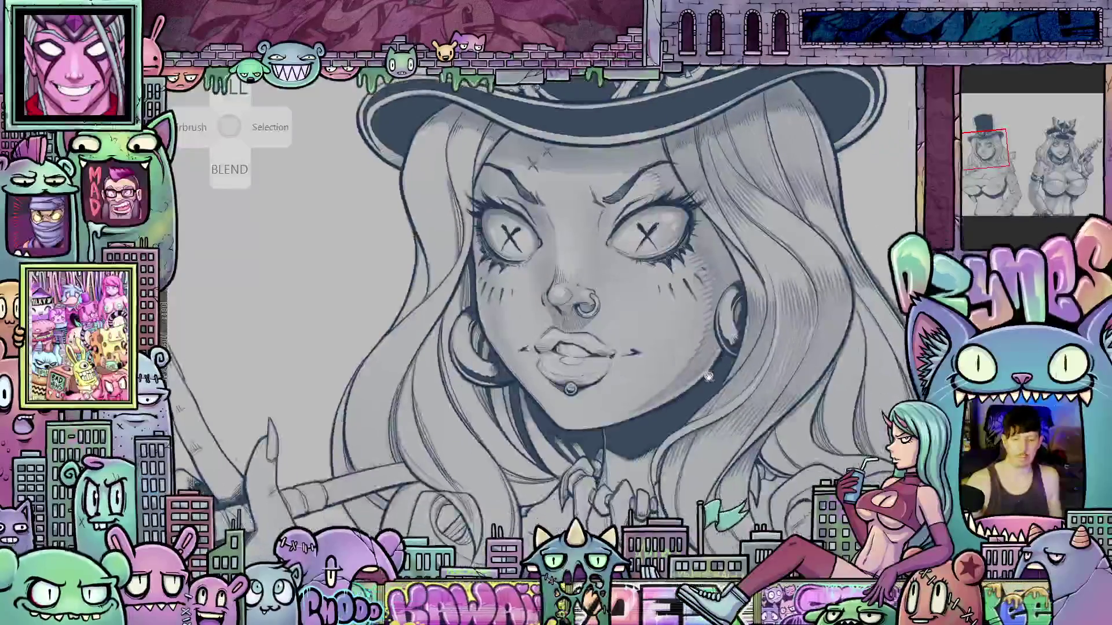
{"action": "scroll", "coordinate": [647, 430], "scroll_direction": "down", "scroll_amount": 5}
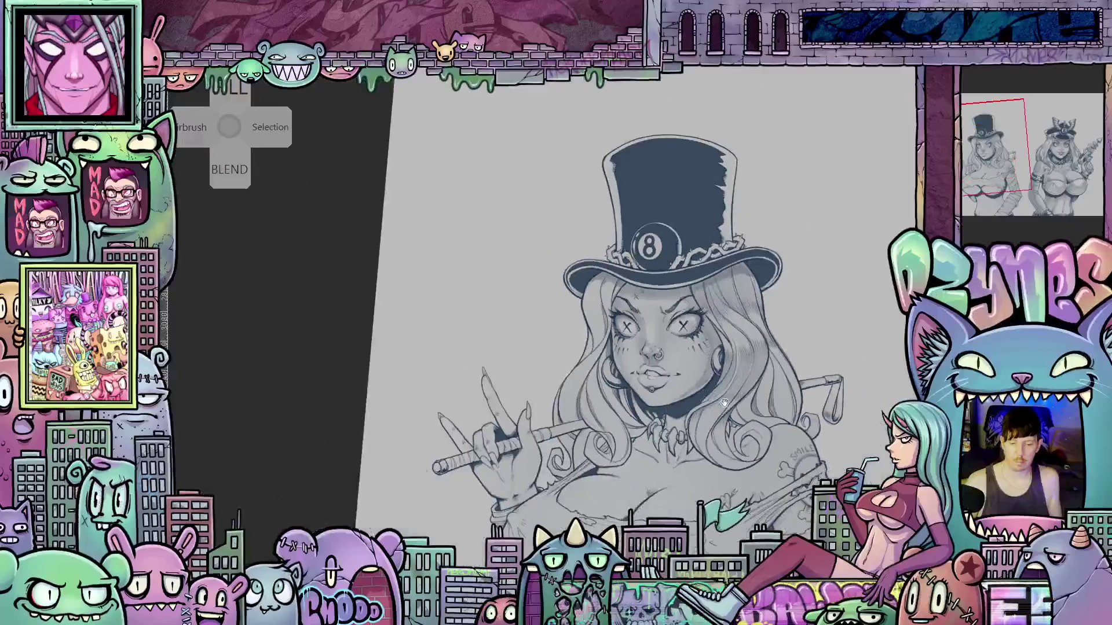
{"action": "scroll", "coordinate": [630, 407], "scroll_direction": "up", "scroll_amount": 3}
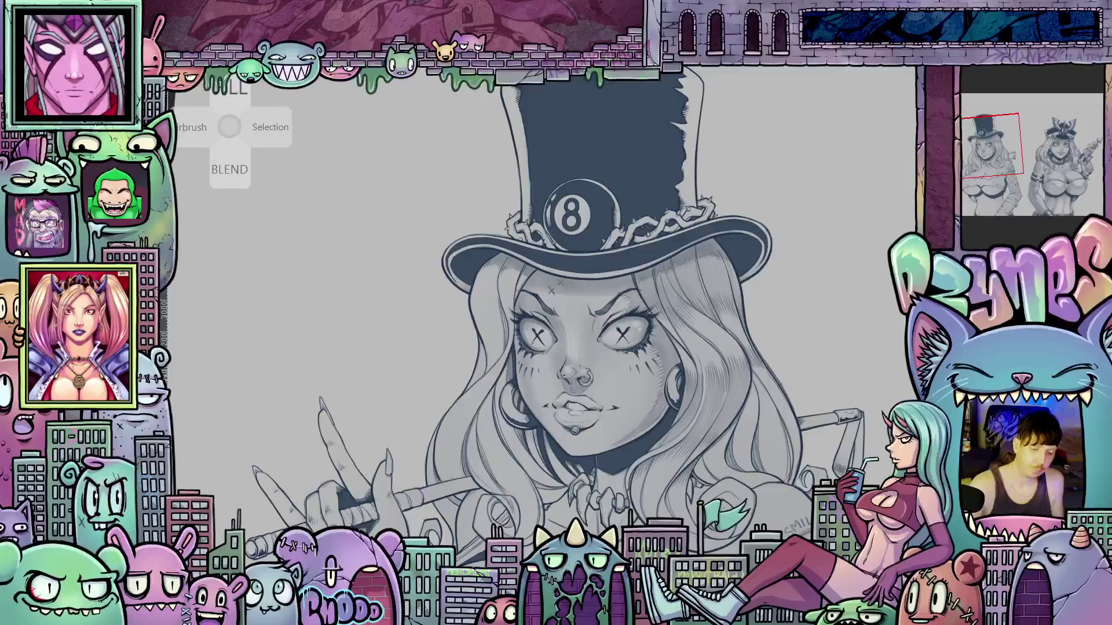
{"action": "left_click_drag", "start_coordinate": [669, 378], "coordinate": [651, 343]}
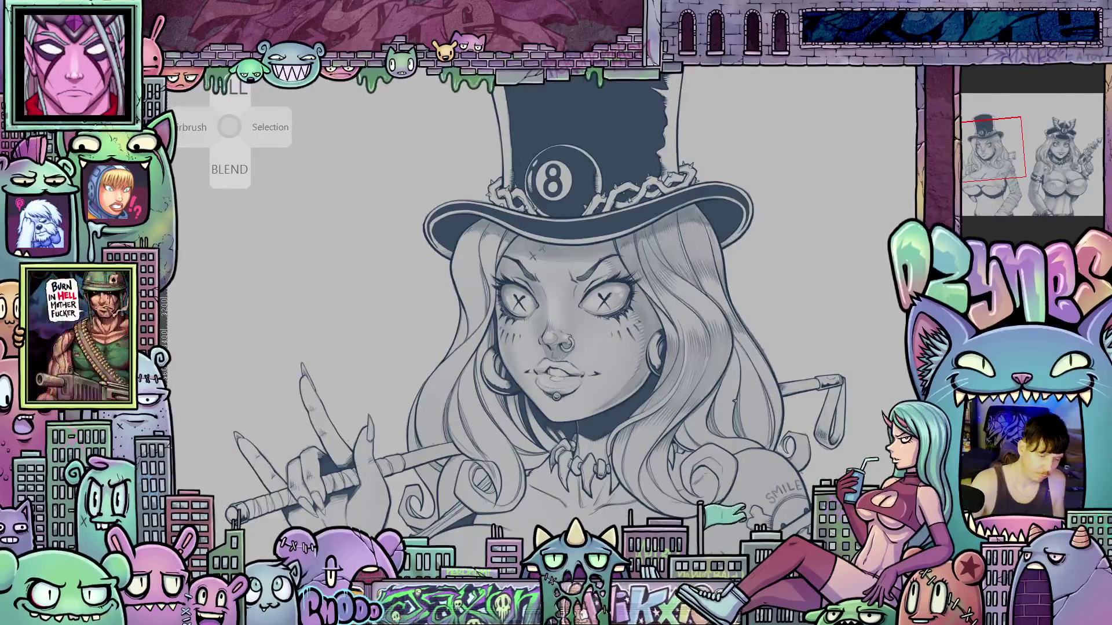
{"action": "left_click_drag", "start_coordinate": [744, 397], "coordinate": [634, 341]}
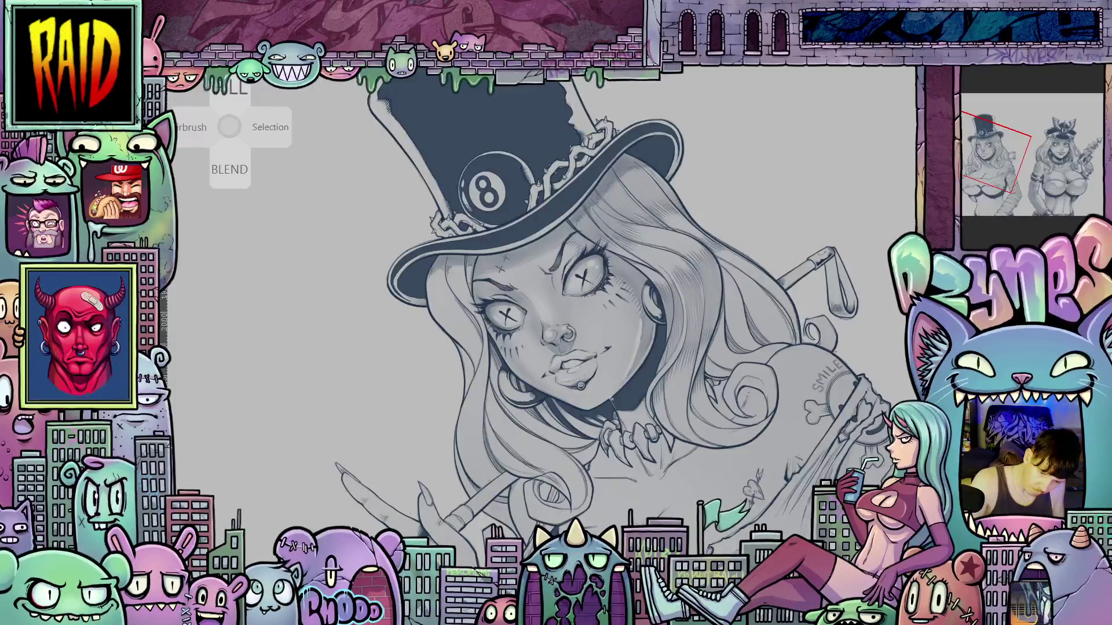
{"action": "left_click_drag", "start_coordinate": [650, 317], "coordinate": [510, 408]}
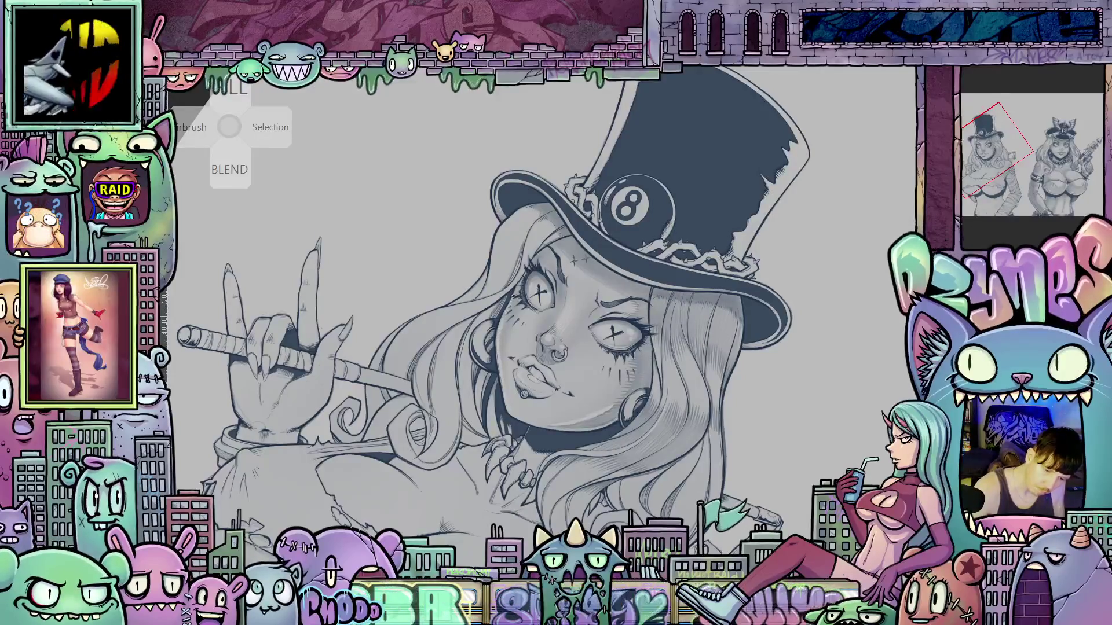
{"action": "mouse_move", "coordinate": [555, 336]}
{"action": "left_mouse_down"}
{"action": "mouse_move", "coordinate": [571, 322]}
{"action": "mouse_move", "coordinate": [571, 348]}
{"action": "mouse_move", "coordinate": [556, 325]}
{"action": "mouse_move", "coordinate": [545, 347]}
{"action": "mouse_move", "coordinate": [562, 336]}
{"action": "left_mouse_up"}
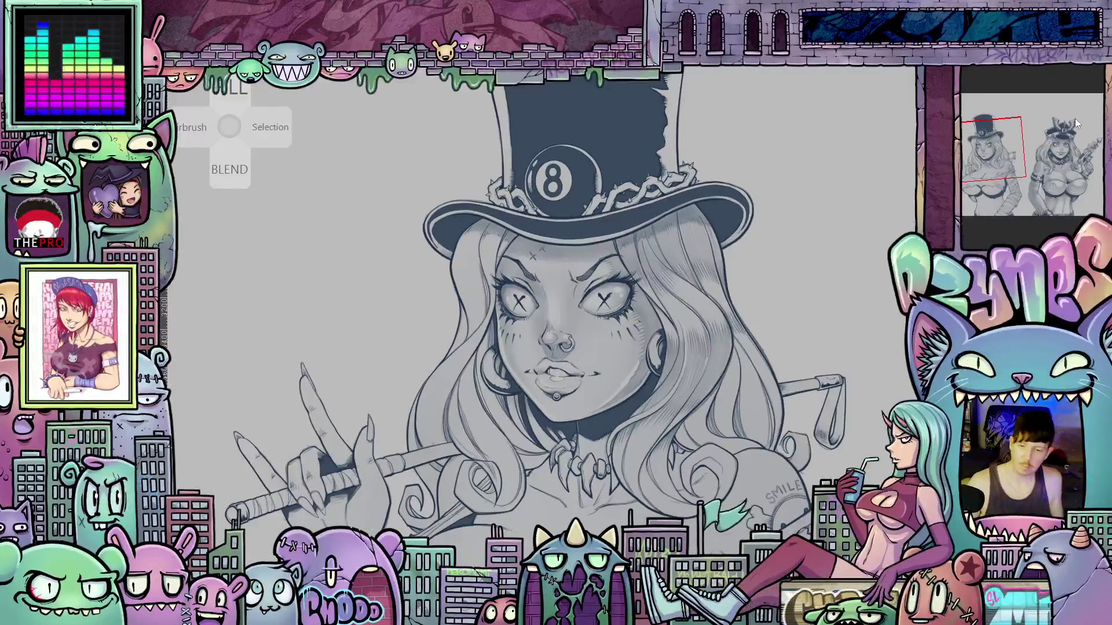
{"action": "left_click", "coordinate": [1064, 151]}
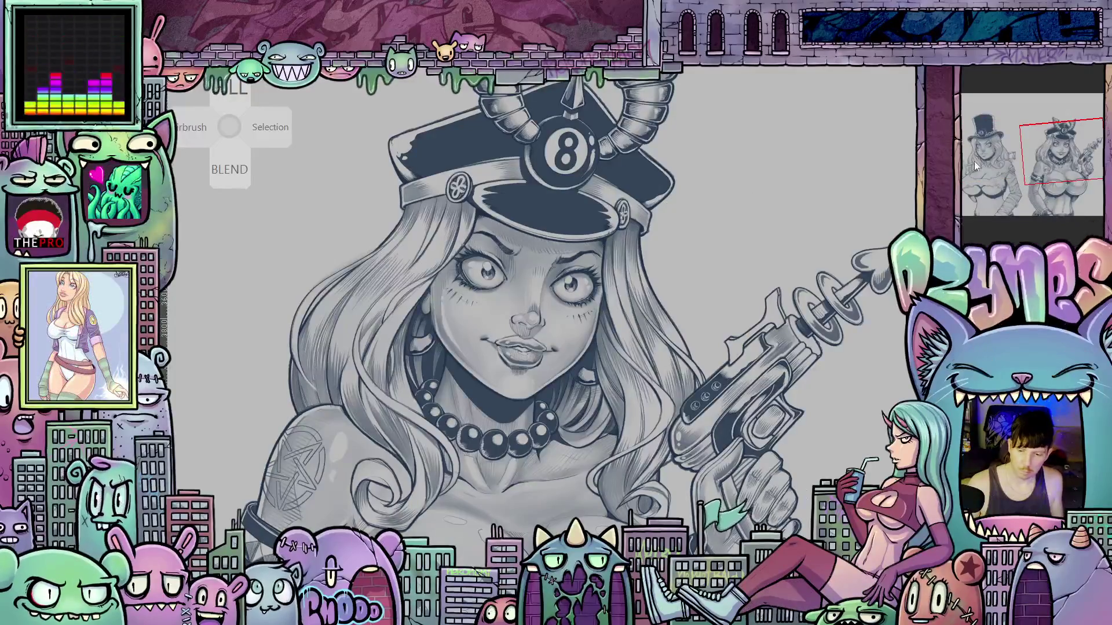
{"action": "left_click", "coordinate": [990, 157]}
{"action": "scroll", "coordinate": [516, 329], "scroll_direction": "up", "scroll_amount": 6}
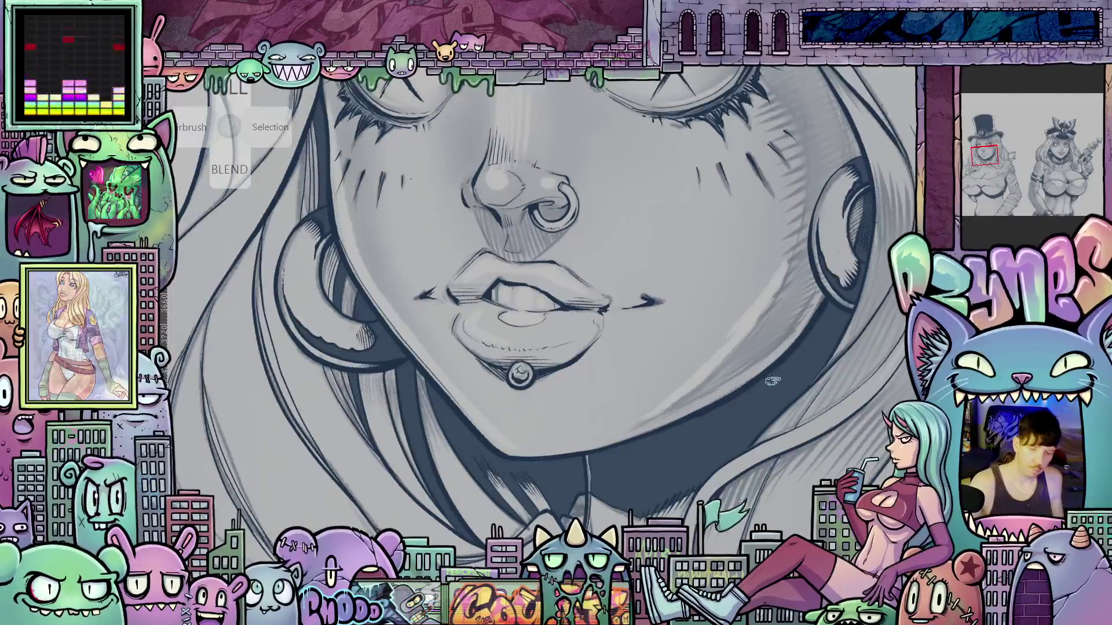
- Rotate the view and mirror it horizontally to check the face's proportions
{"action": "key", "text": "asciicircum"}
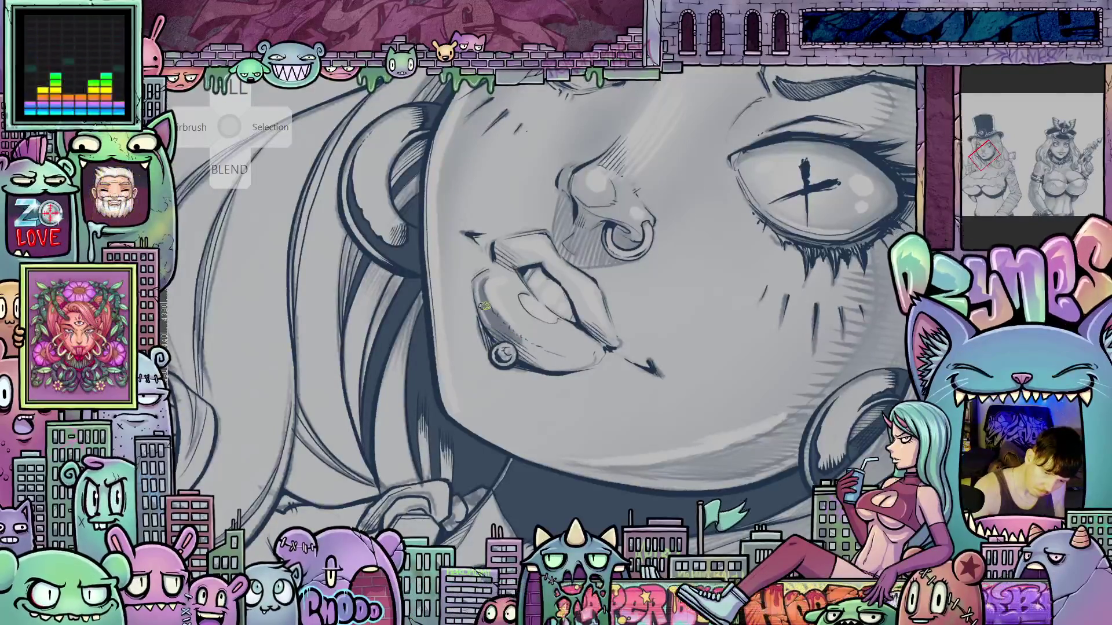
{"action": "key", "text": "m"}
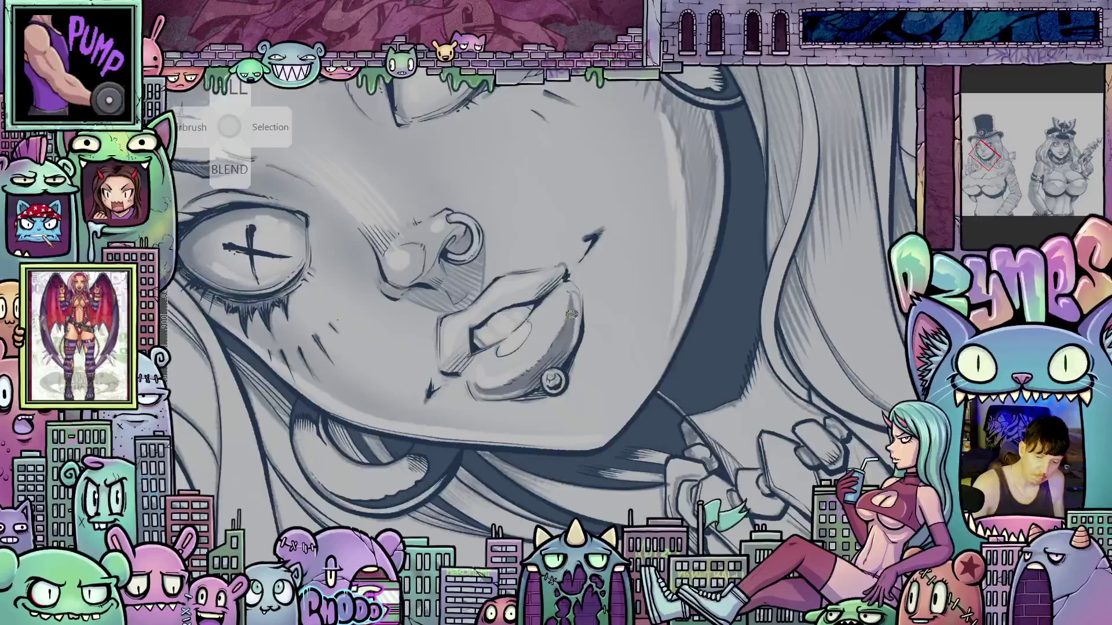
{"action": "key", "text": "m"}
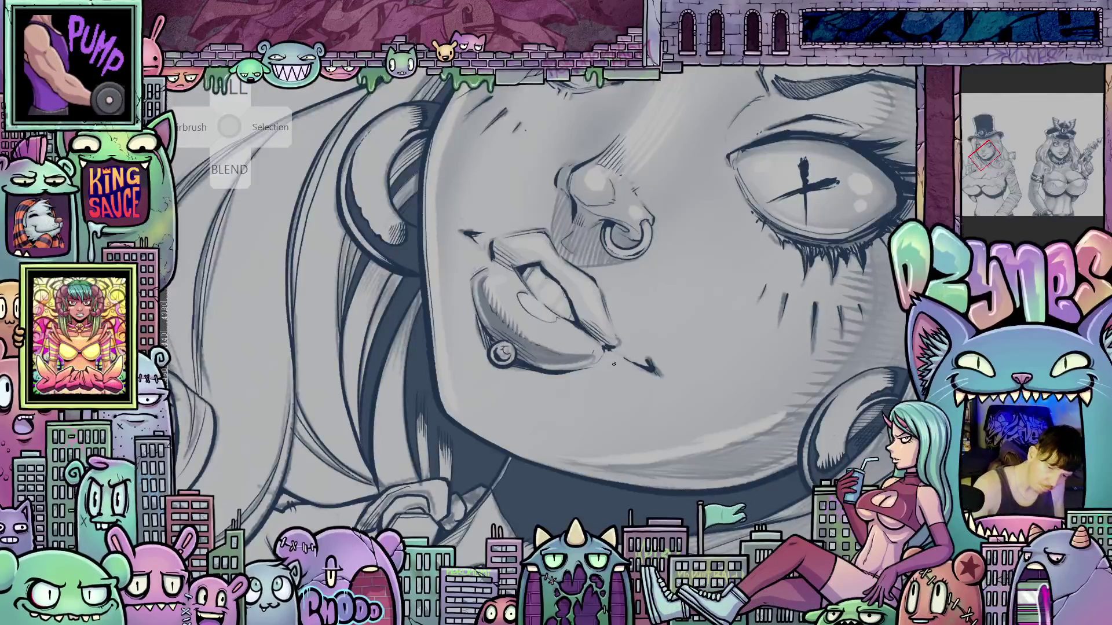
- Tilt the canvas and paint soft grey shading along the lower and upper lips
{"action": "left_click_drag", "start_coordinate": [614, 363], "coordinate": [463, 342]}
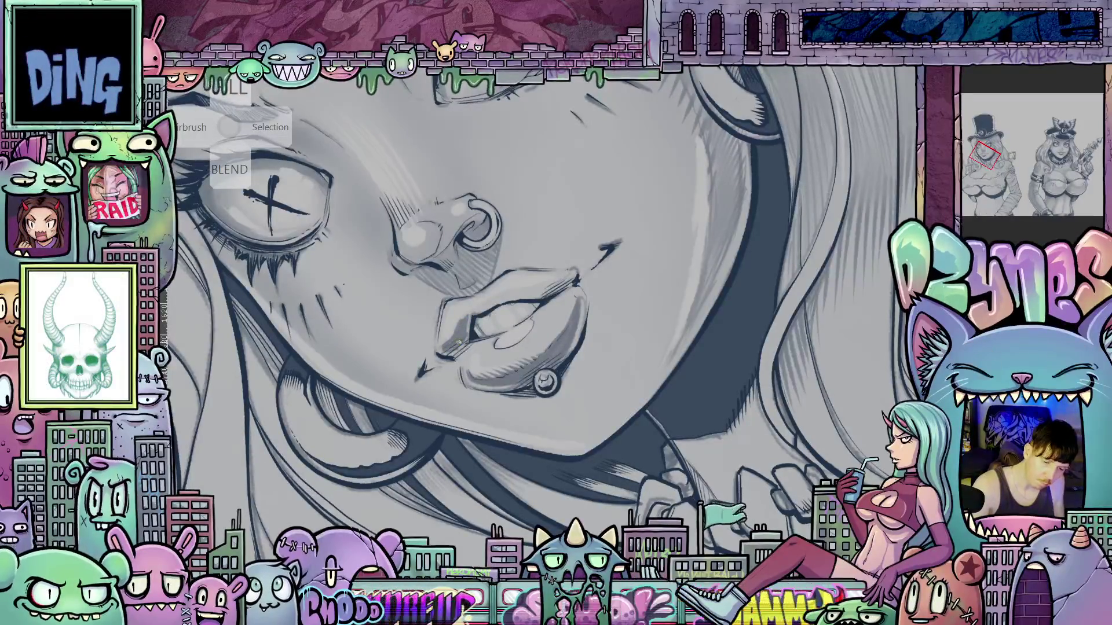
{"action": "left_click_drag", "start_coordinate": [446, 348], "coordinate": [615, 276]}
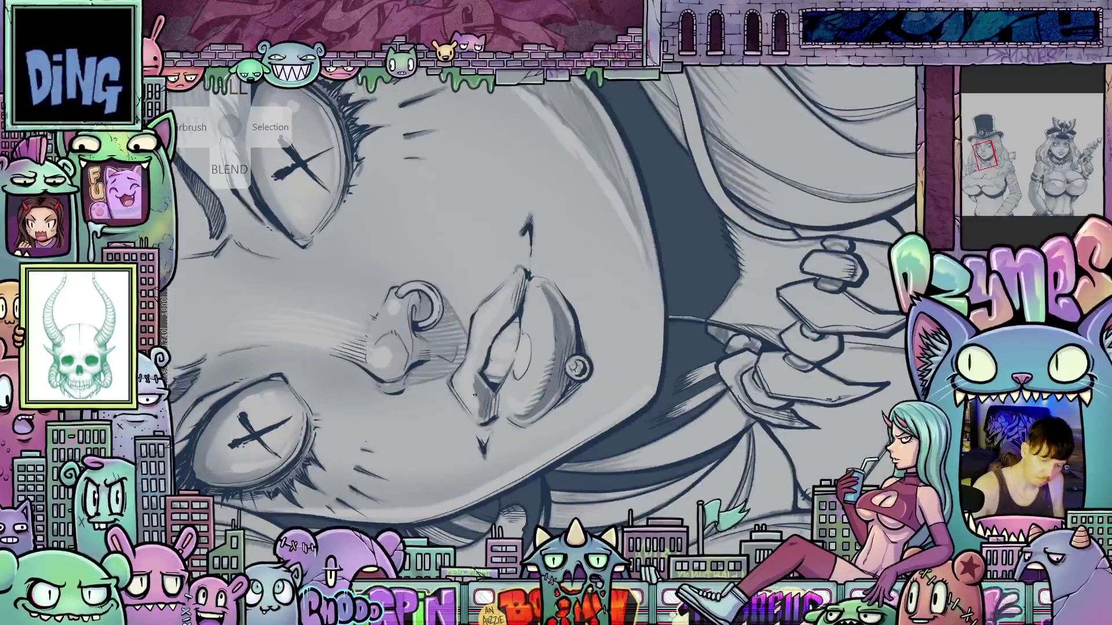
{"action": "left_click_drag", "start_coordinate": [474, 395], "coordinate": [479, 416]}
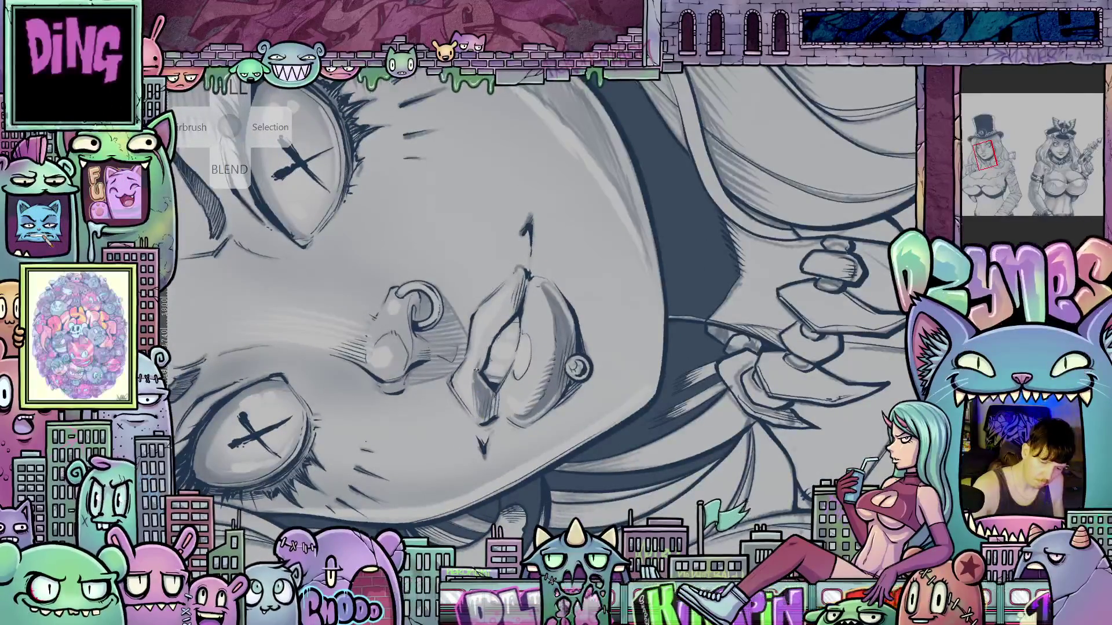
{"action": "mouse_move", "coordinate": [505, 307]}
{"action": "left_mouse_down"}
{"action": "mouse_move", "coordinate": [497, 333]}
{"action": "mouse_move", "coordinate": [515, 290]}
{"action": "left_mouse_up"}
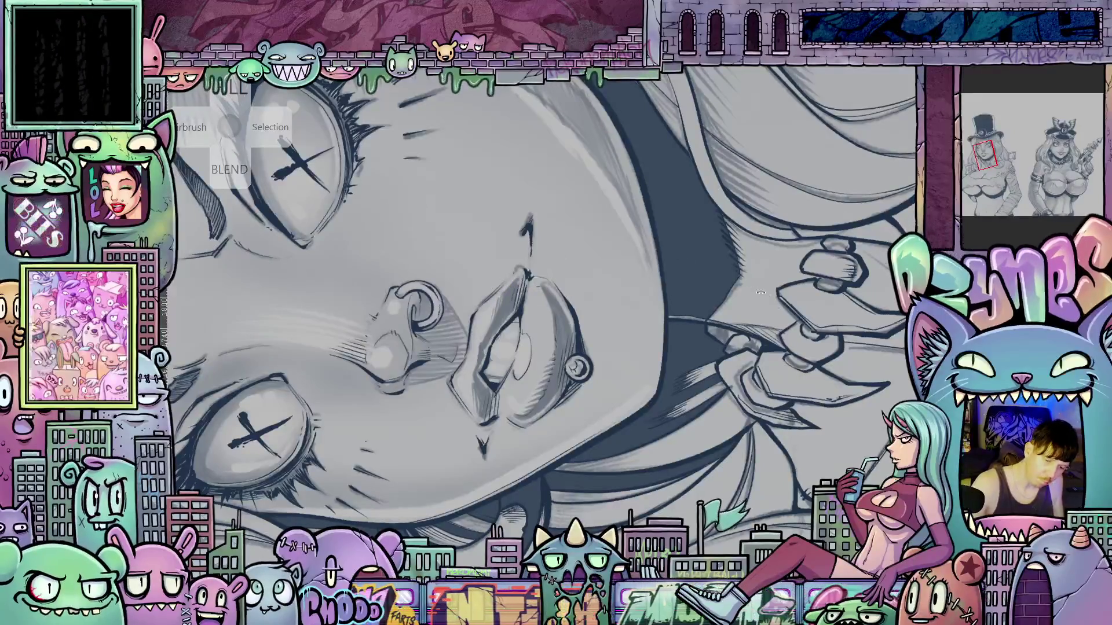
- Reset the canvas rotation upright and zoom out to see more of the character
{"action": "key", "text": "ctrl+at"}
{"action": "left_click_drag", "start_coordinate": [723, 473], "coordinate": [588, 265]}
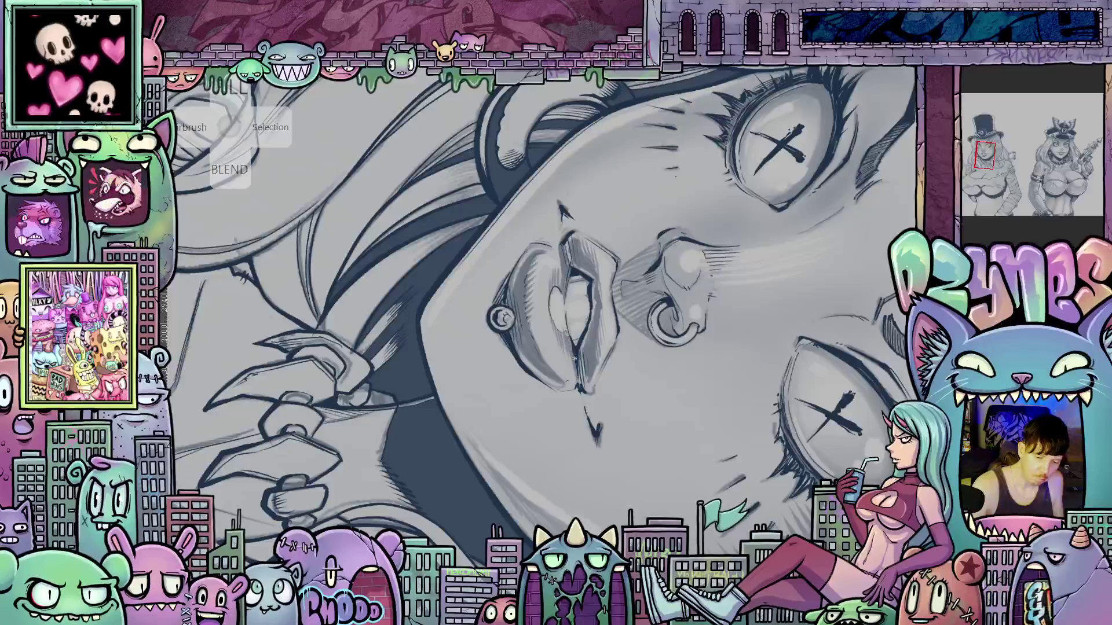
{"action": "key", "text": "5"}
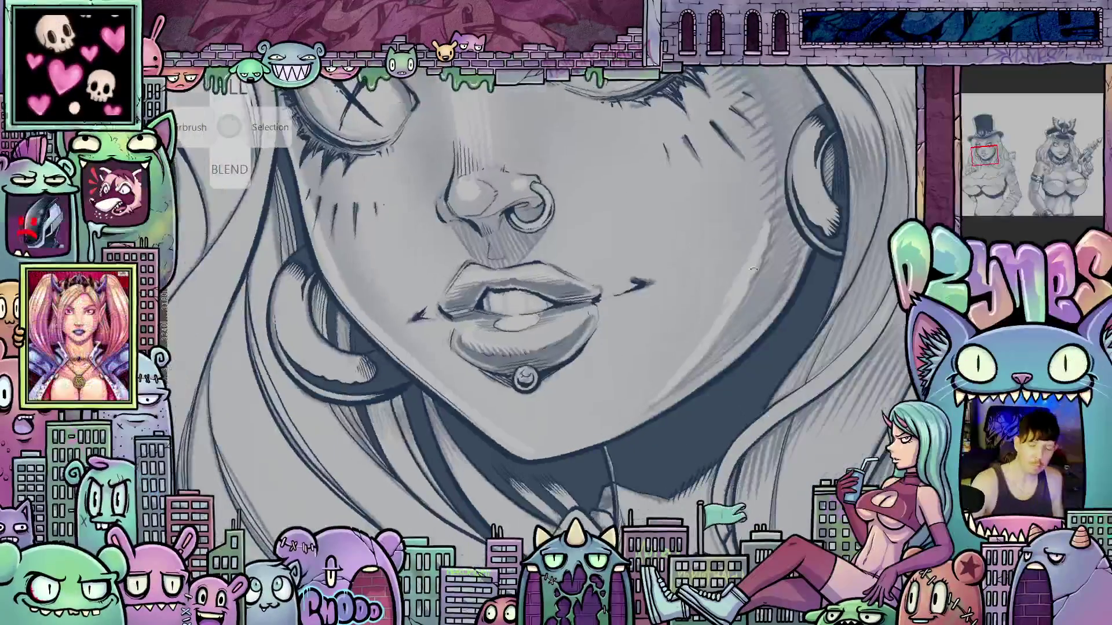
{"action": "key", "text": "1"}
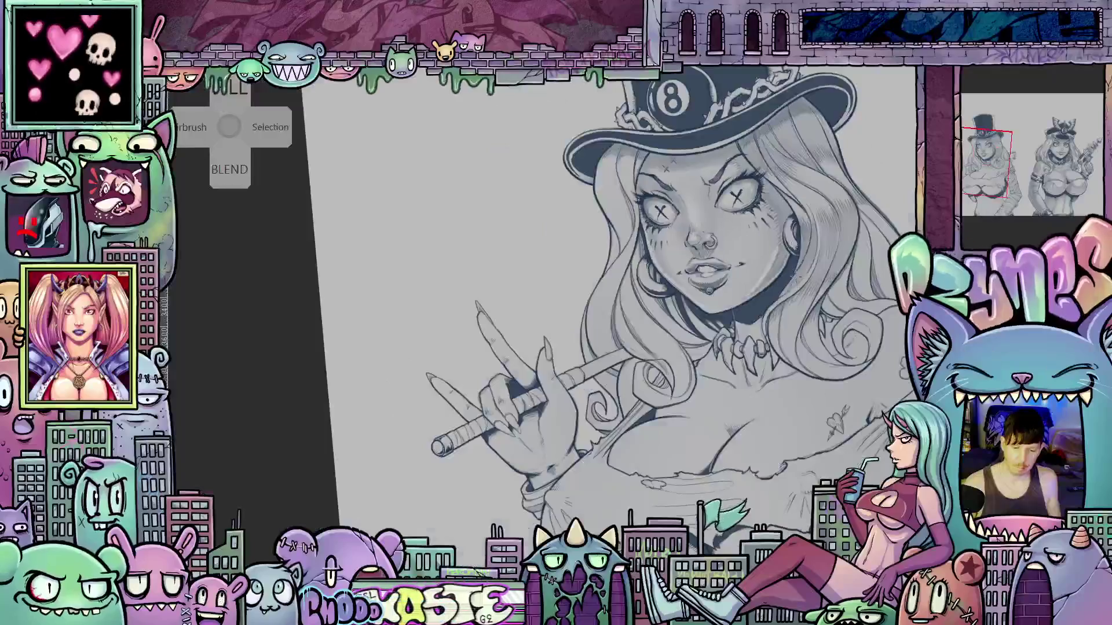
{"action": "scroll", "coordinate": [806, 281], "scroll_direction": "up", "scroll_amount": 5}
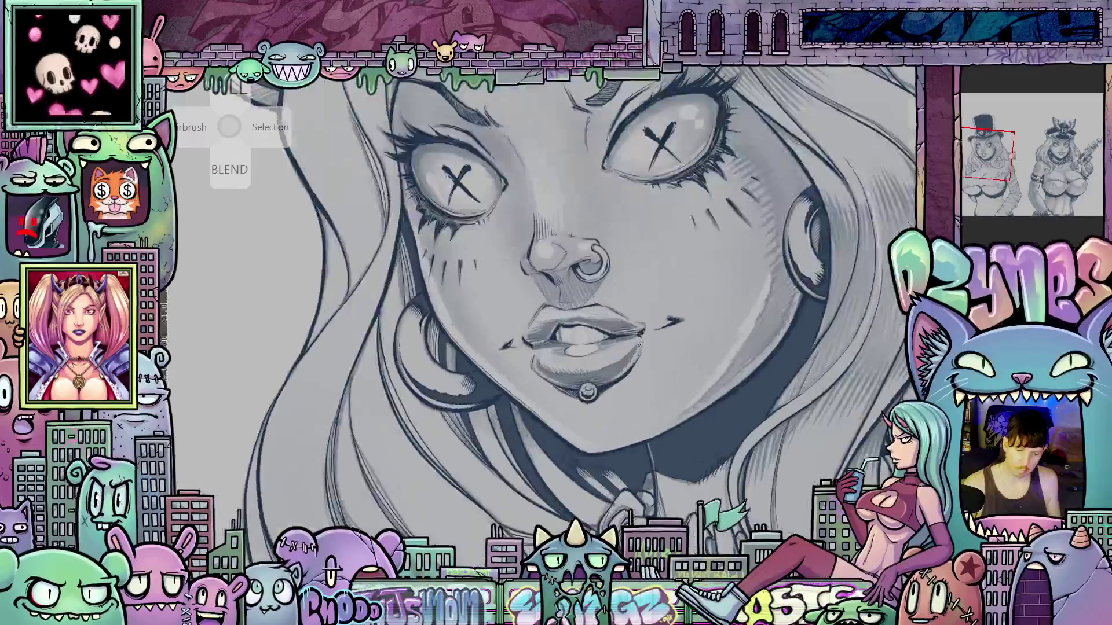
{"action": "left_click", "coordinate": [1060, 155]}
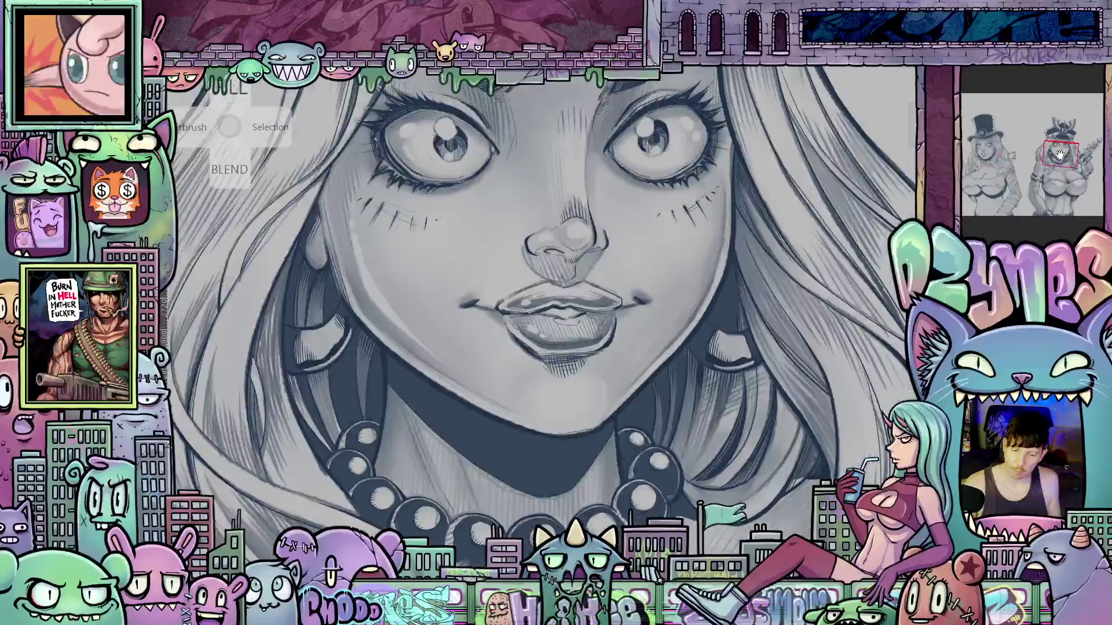
{"action": "left_click", "coordinate": [987, 153]}
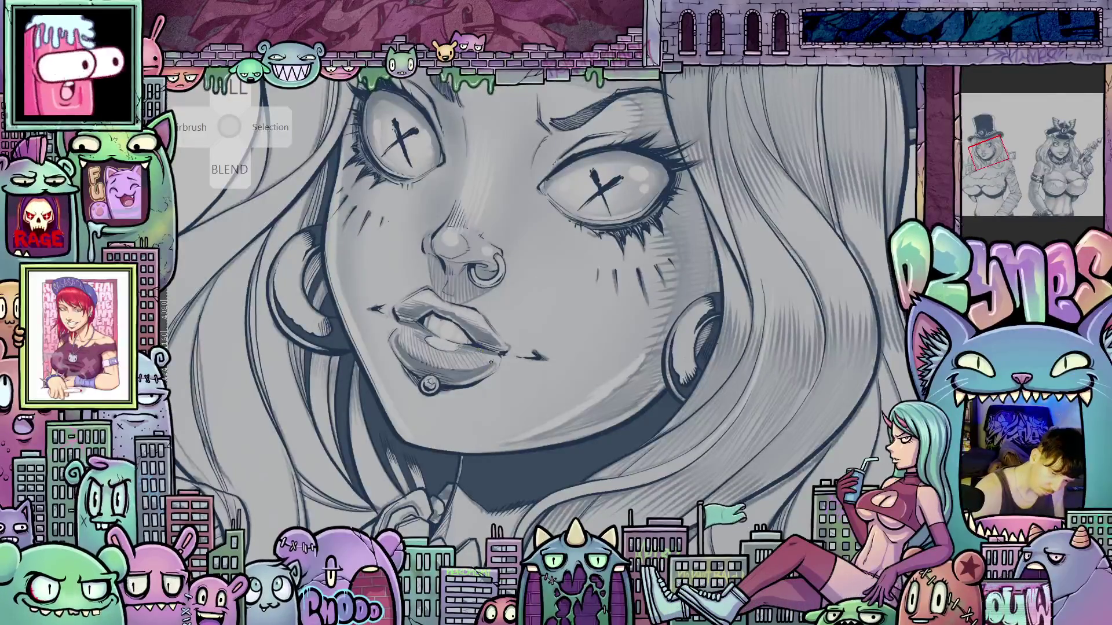
{"action": "mouse_move", "coordinate": [637, 290]}
{"action": "left_mouse_down"}
{"action": "mouse_move", "coordinate": [744, 293]}
{"action": "mouse_move", "coordinate": [713, 410]}
{"action": "mouse_move", "coordinate": [621, 493]}
{"action": "mouse_move", "coordinate": [521, 509]}
{"action": "mouse_move", "coordinate": [440, 498]}
{"action": "left_mouse_up"}
- Tilt and zoom around the girl's face under the 8-ball hat brim while shading grey, then straighten and centre it
{"action": "scroll", "coordinate": [744, 294], "scroll_direction": "up", "scroll_amount": 2}
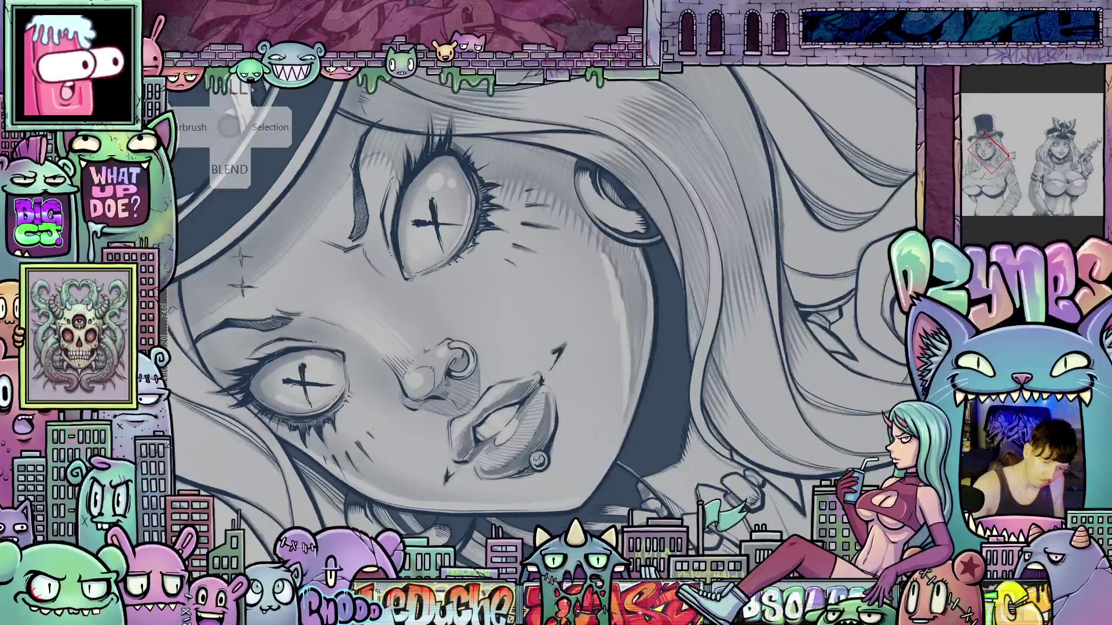
{"action": "left_click_drag", "start_coordinate": [619, 351], "coordinate": [524, 357]}
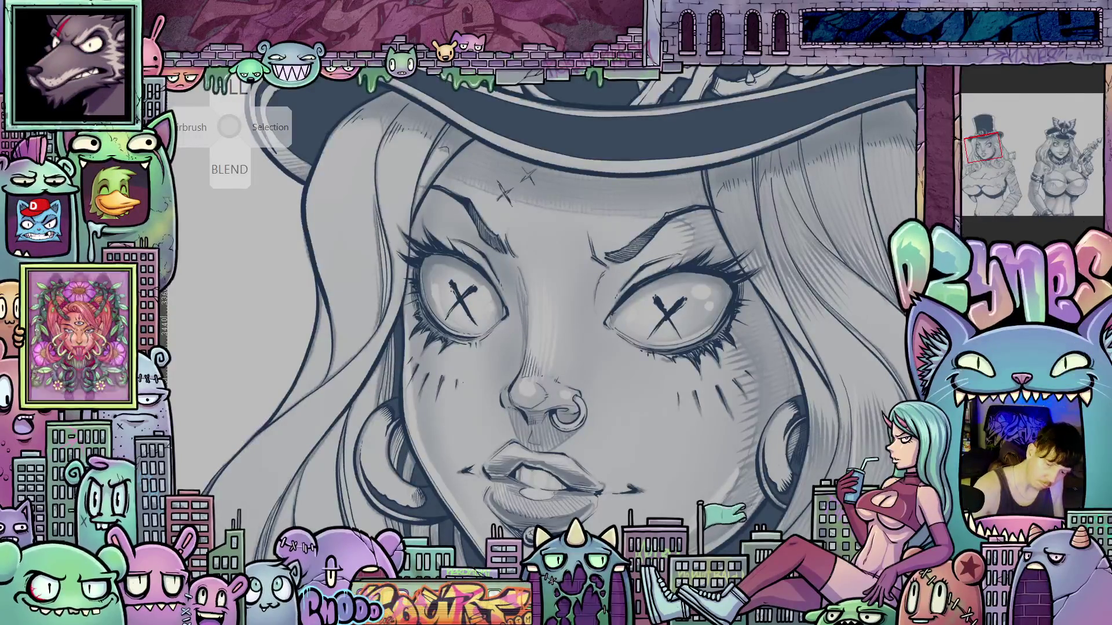
{"action": "left_click_drag", "start_coordinate": [520, 288], "coordinate": [529, 233]}
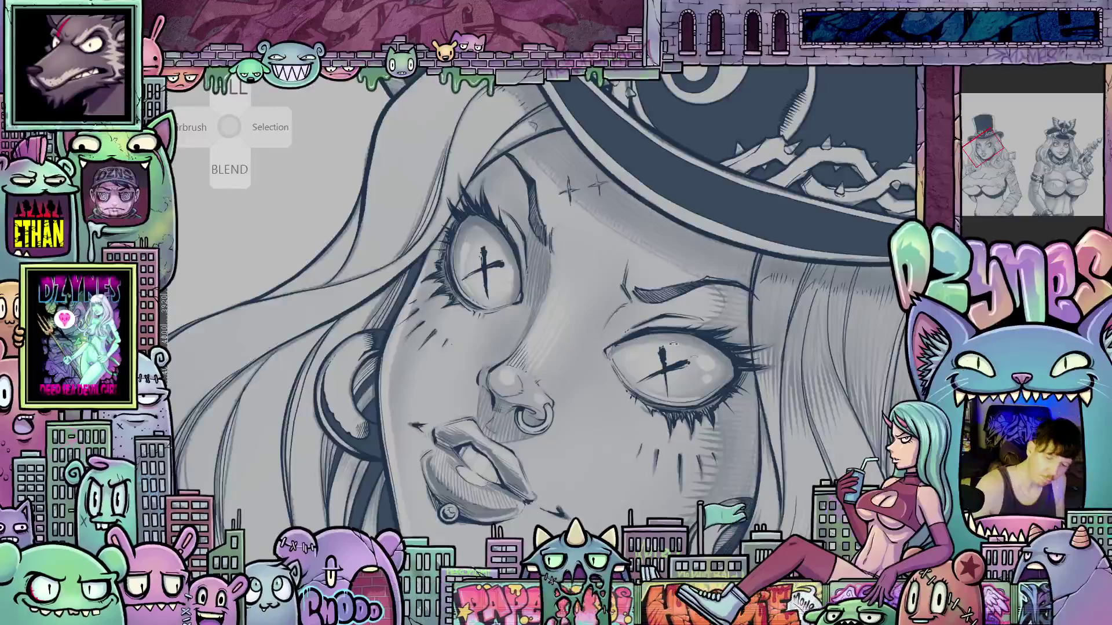
{"action": "left_click_drag", "start_coordinate": [731, 463], "coordinate": [759, 429]}
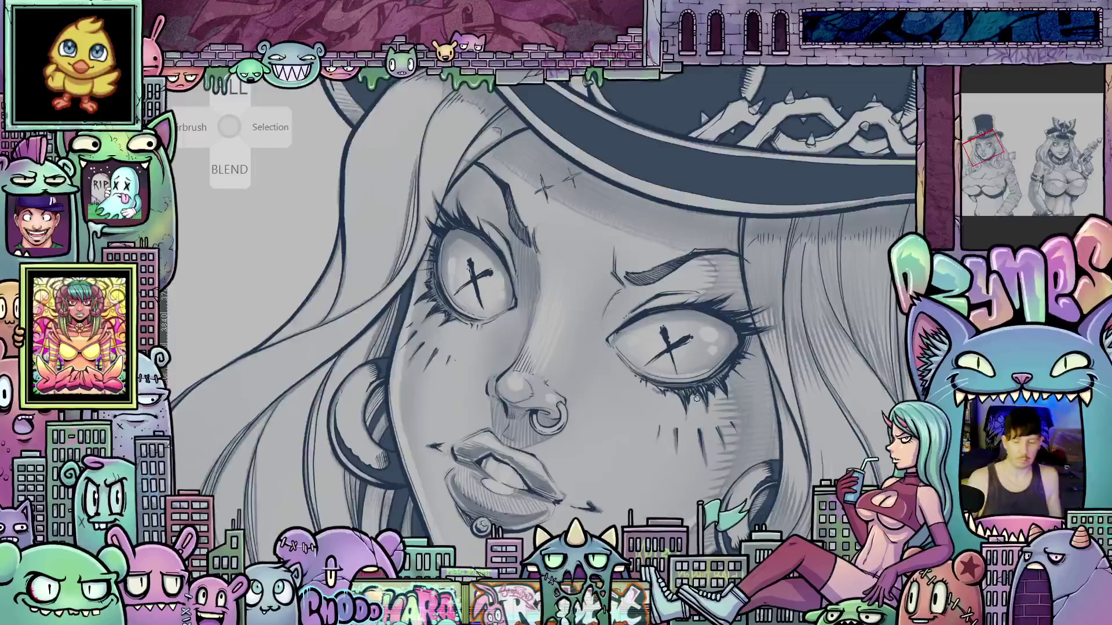
{"action": "scroll", "coordinate": [696, 399], "scroll_direction": "down", "scroll_amount": 5}
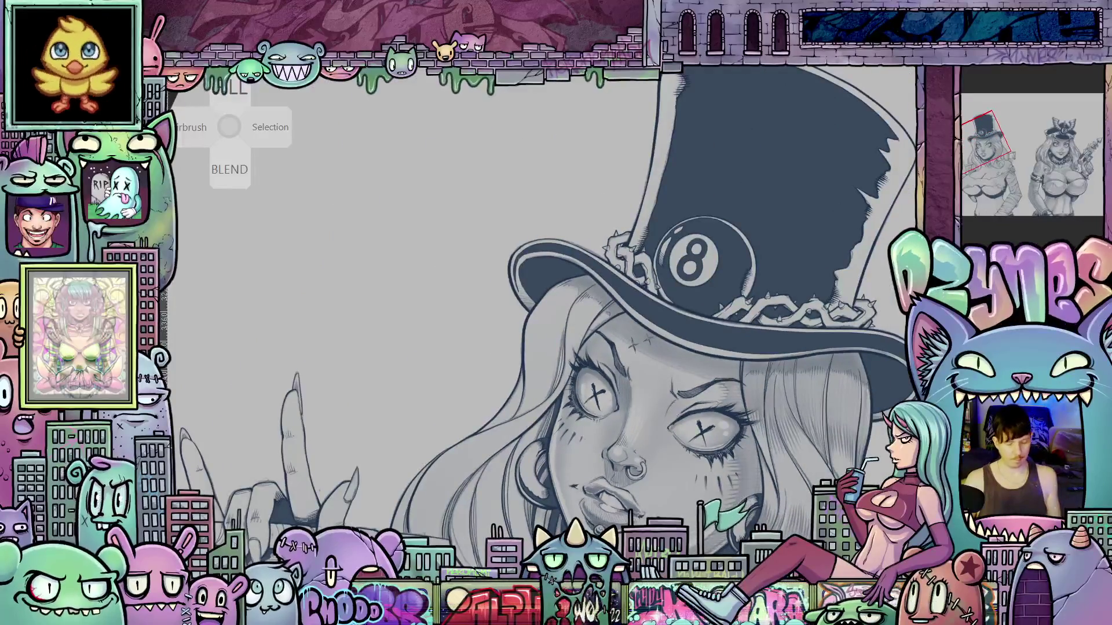
{"action": "mouse_move", "coordinate": [697, 399]}
{"action": "left_mouse_down"}
{"action": "mouse_move", "coordinate": [692, 480]}
{"action": "mouse_move", "coordinate": [696, 323]}
{"action": "left_mouse_up"}
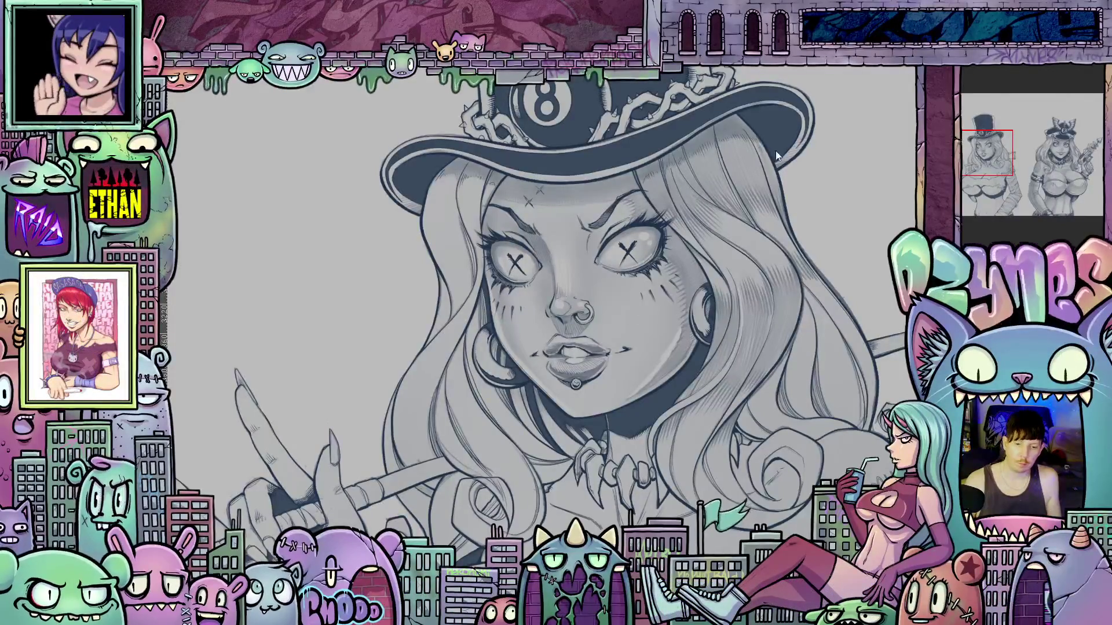
{"action": "scroll", "coordinate": [776, 151], "scroll_direction": "down", "scroll_amount": 5}
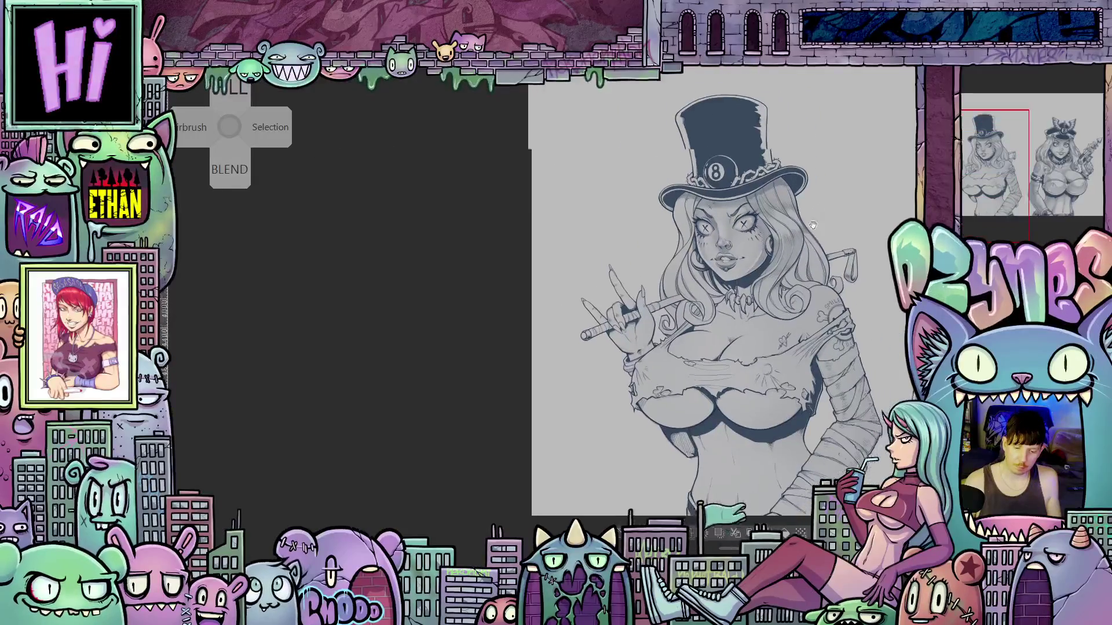
{"action": "scroll", "coordinate": [812, 224], "scroll_direction": "down", "scroll_amount": 3}
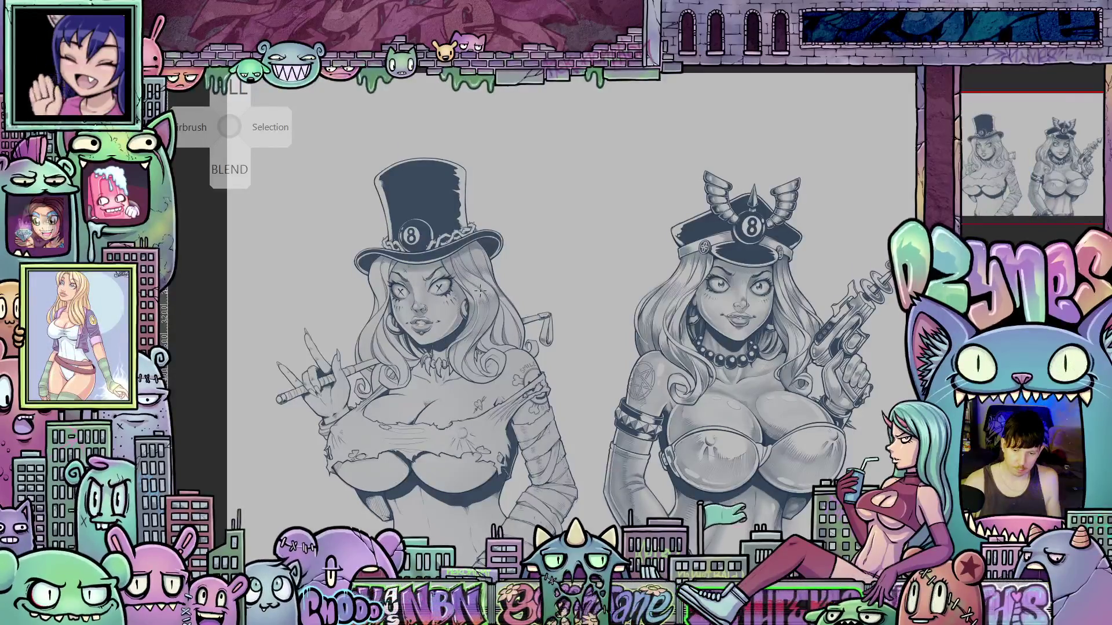
{"action": "scroll", "coordinate": [492, 320], "scroll_direction": "up", "scroll_amount": 3}
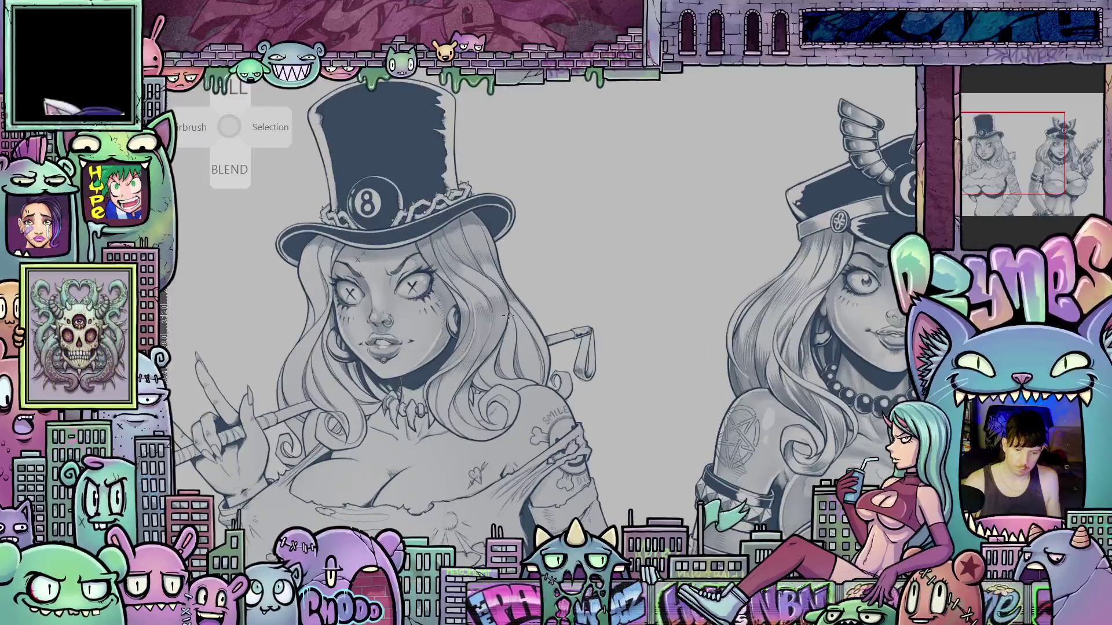
{"action": "scroll", "coordinate": [493, 320], "scroll_direction": "down", "scroll_amount": 3}
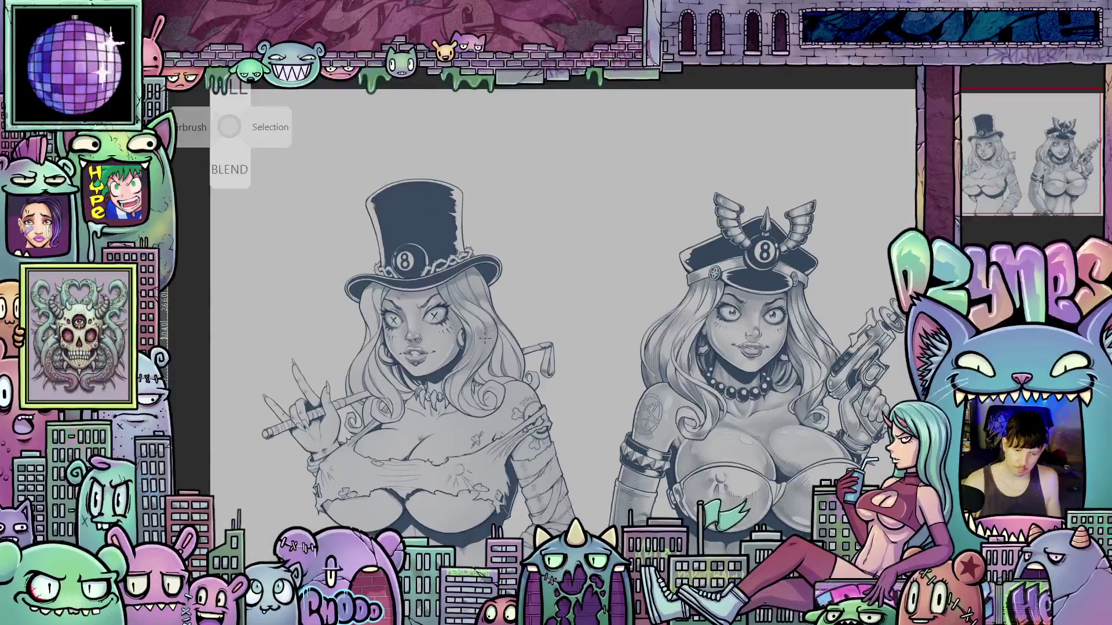
{"action": "scroll", "coordinate": [485, 339], "scroll_direction": "up", "scroll_amount": 2}
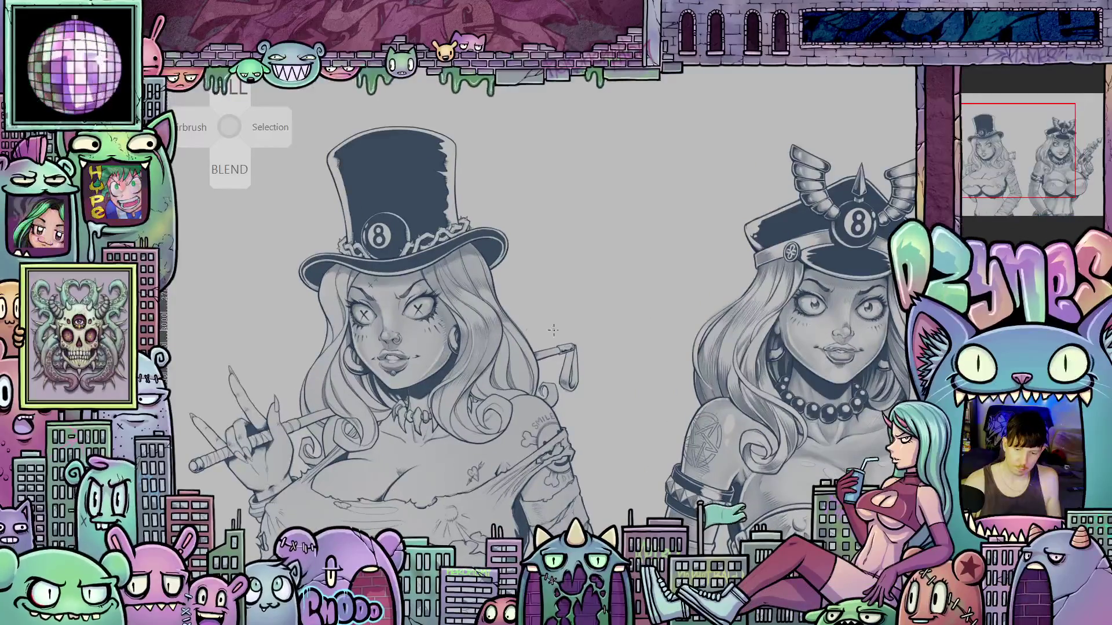
{"action": "left_click_drag", "start_coordinate": [553, 330], "coordinate": [498, 298]}
{"action": "scroll", "coordinate": [478, 285], "scroll_direction": "up", "scroll_amount": 3}
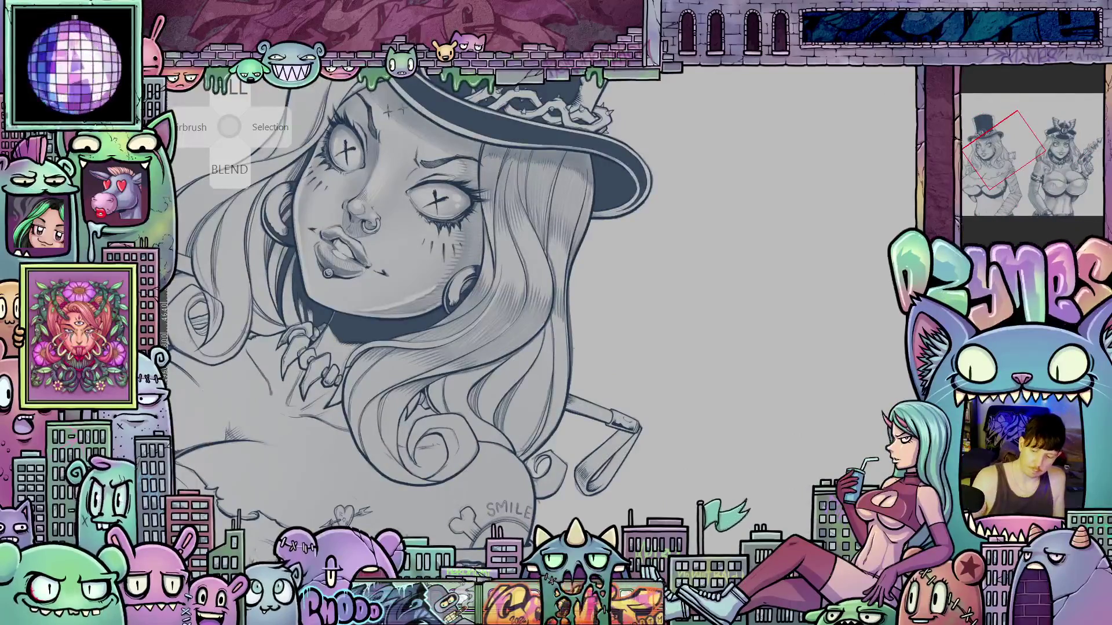
{"action": "left_click_drag", "start_coordinate": [532, 258], "coordinate": [568, 317]}
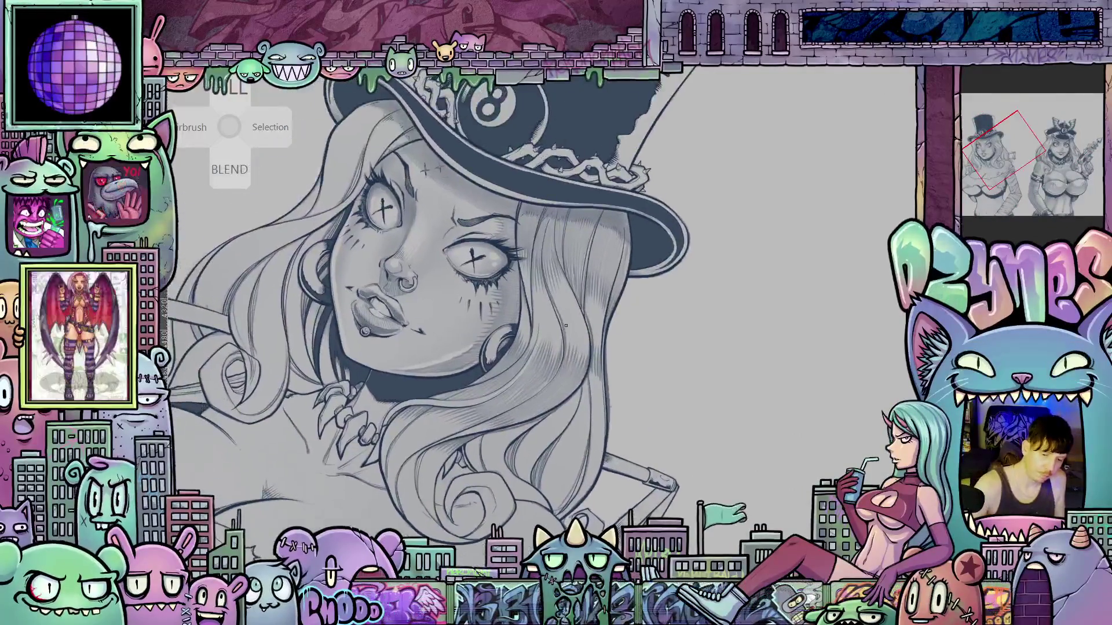